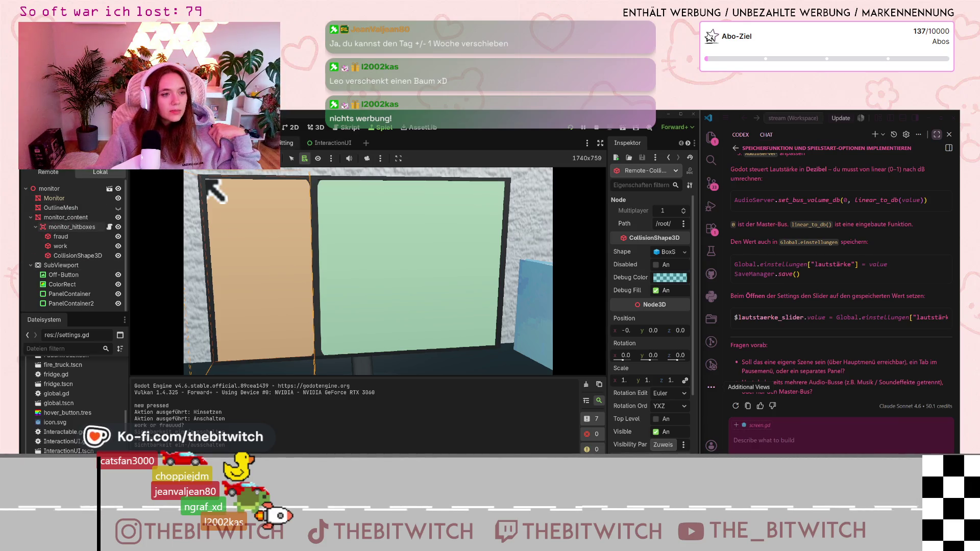
Open screen.gd and review its deactivate FOV restore and the activate tween to 30.0.
left_click(334, 130)
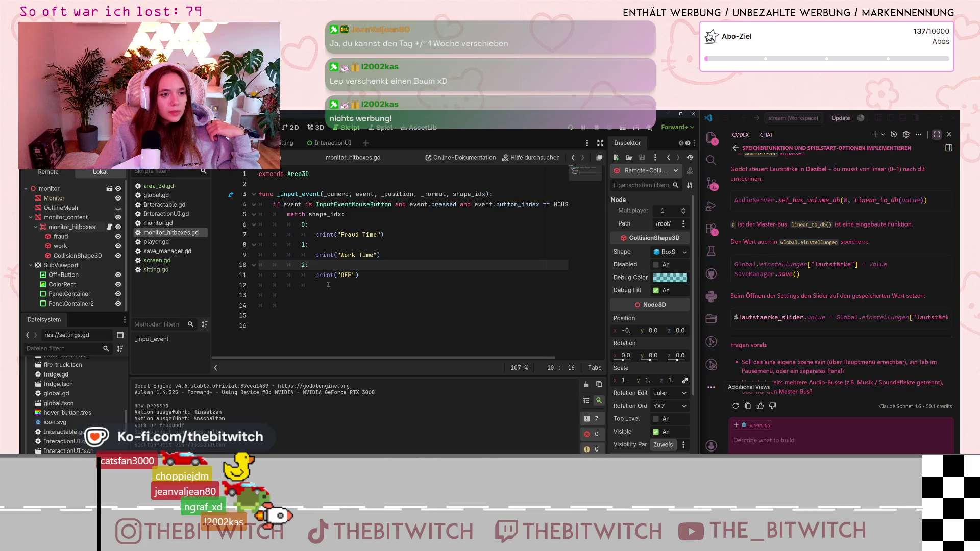
left_click(173, 260)
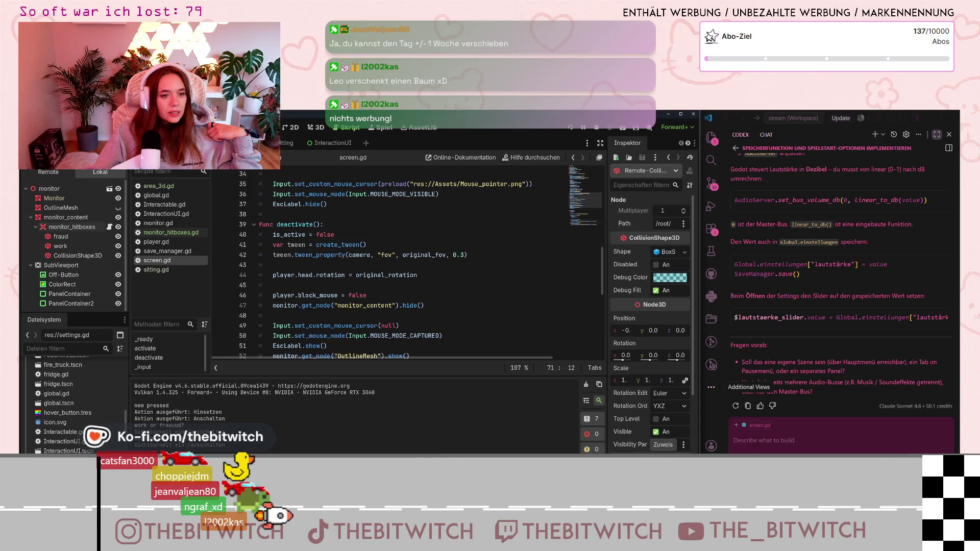
left_click_drag(348, 254, 440, 255)
left_click(443, 255)
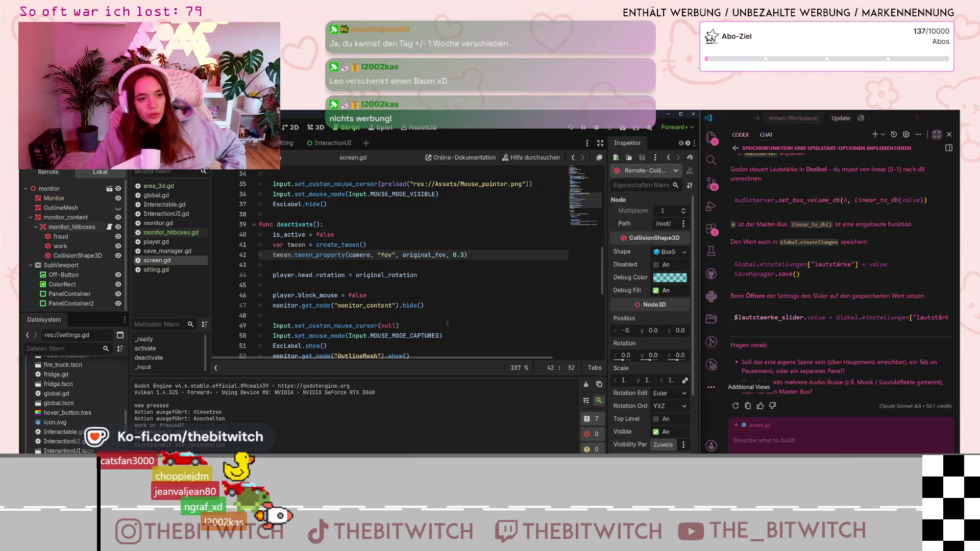
scroll(427, 283, "down", 3)
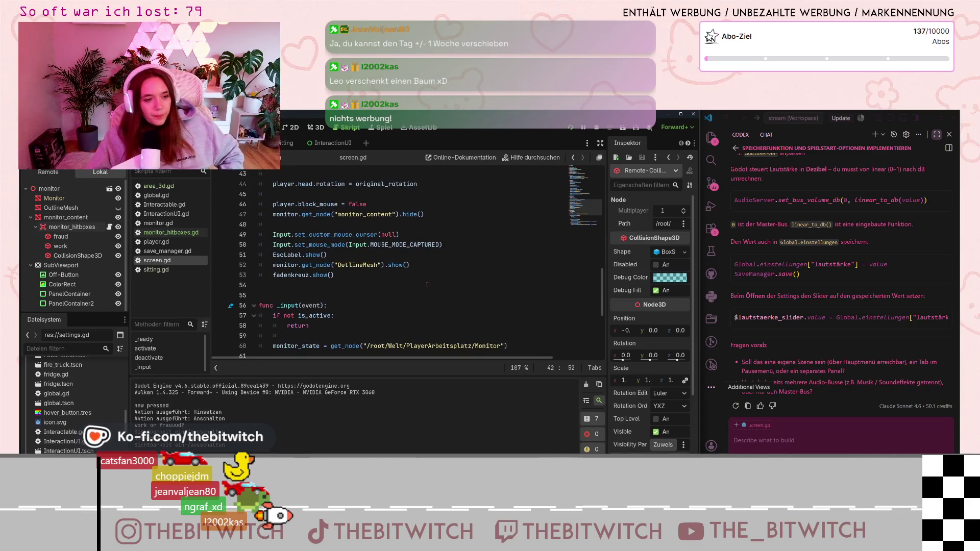
scroll(427, 284, "down", 5)
scroll(470, 328, "up", 7)
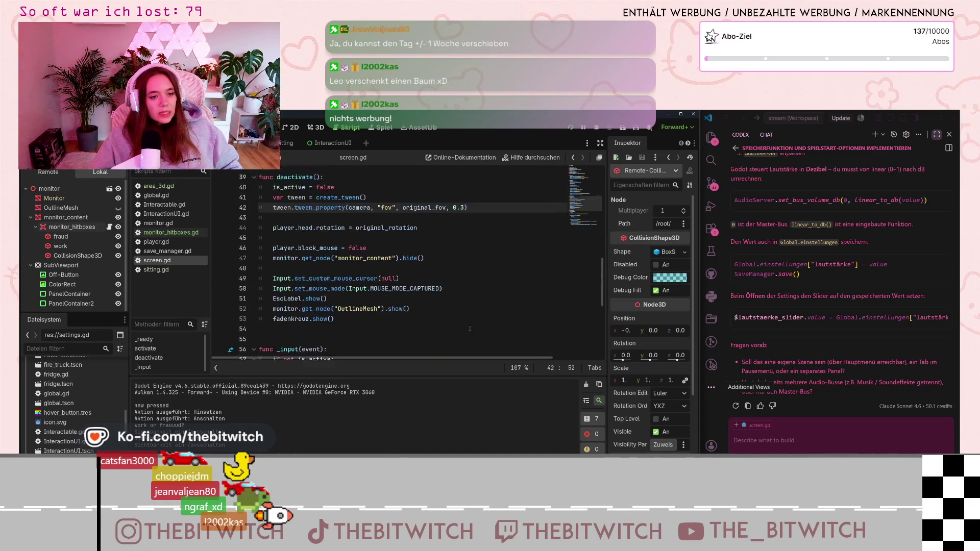
scroll(470, 328, "up", 5)
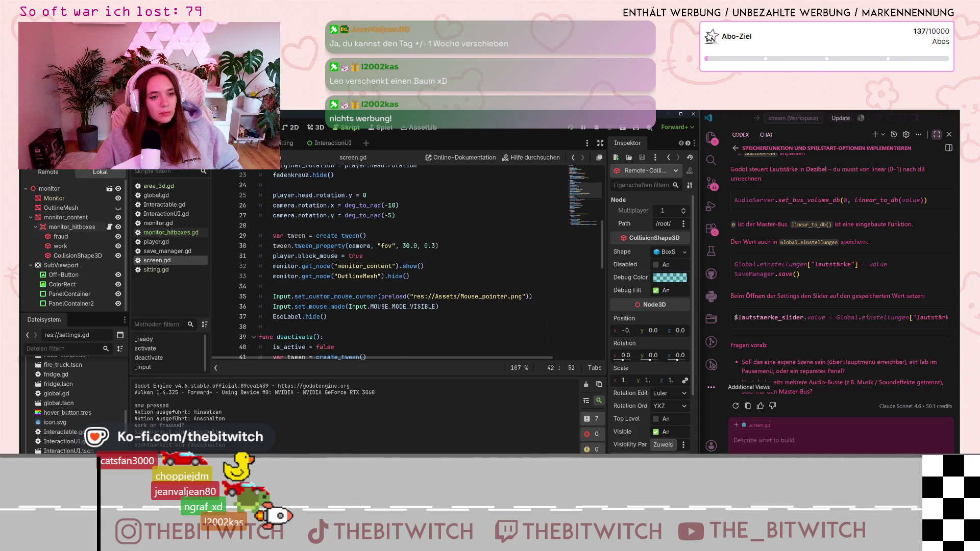
left_click(448, 246)
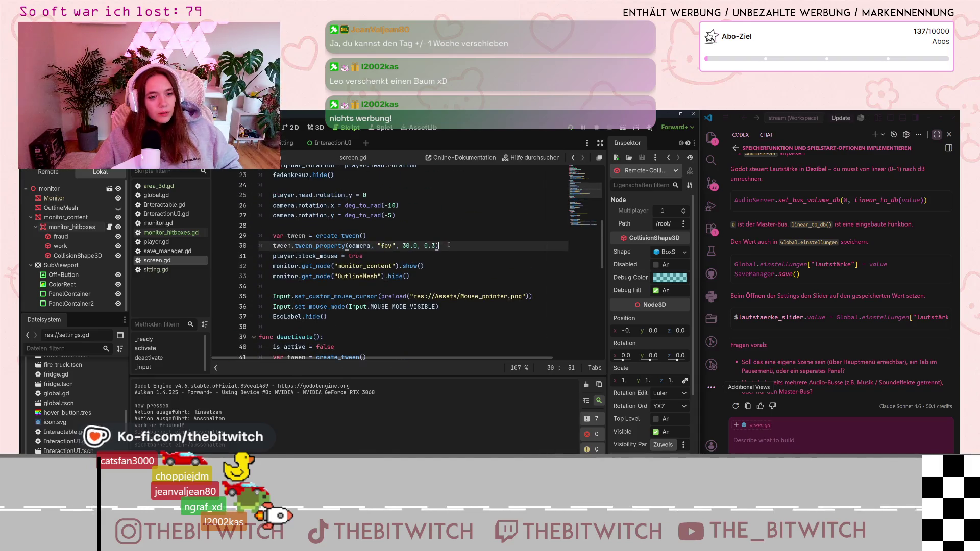
Change the activate tween's field of view from 30.0 to 20.0 and save screen.gd.
key("Left")
key("Left")
key("Left")
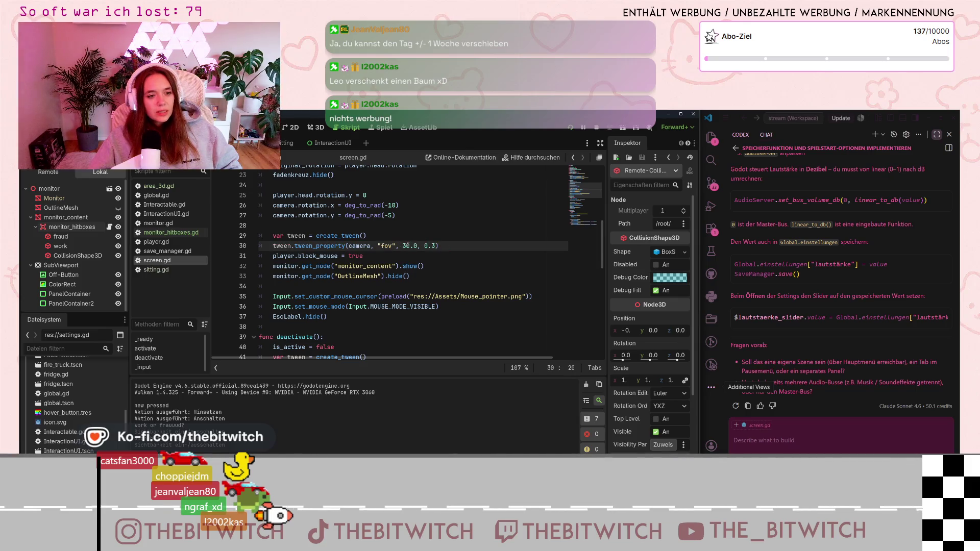
key("Right")
key("Right")
key("Right")
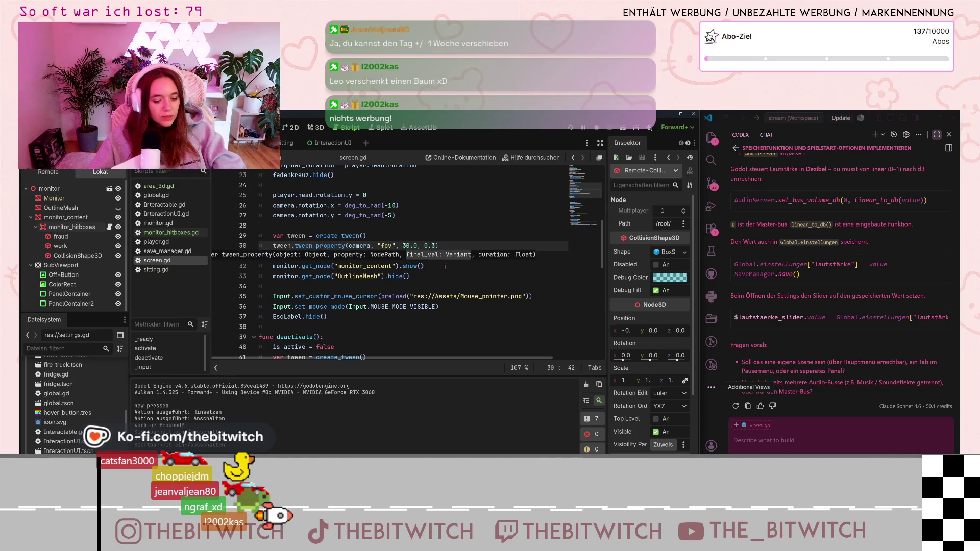
key("BackSpace")
type("2")
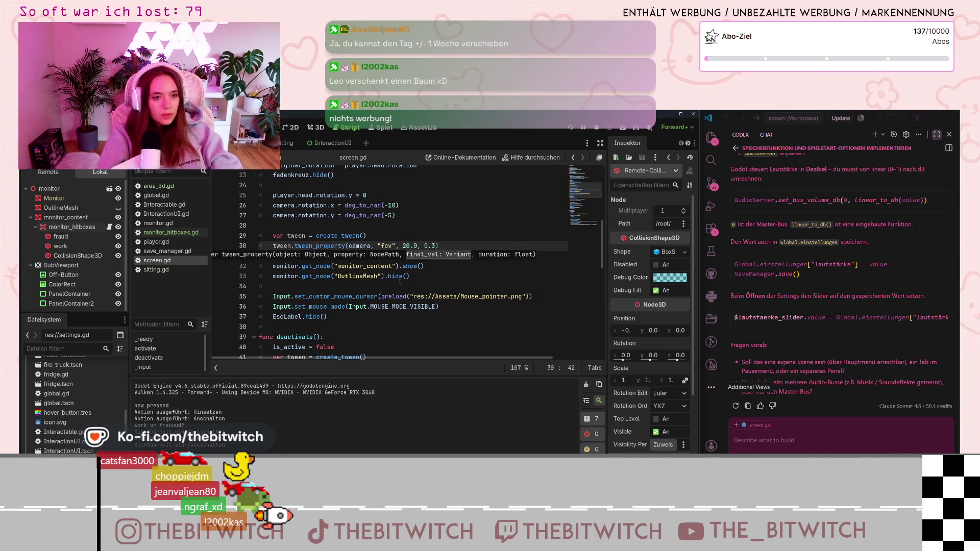
left_click(411, 276)
key("ctrl+s")
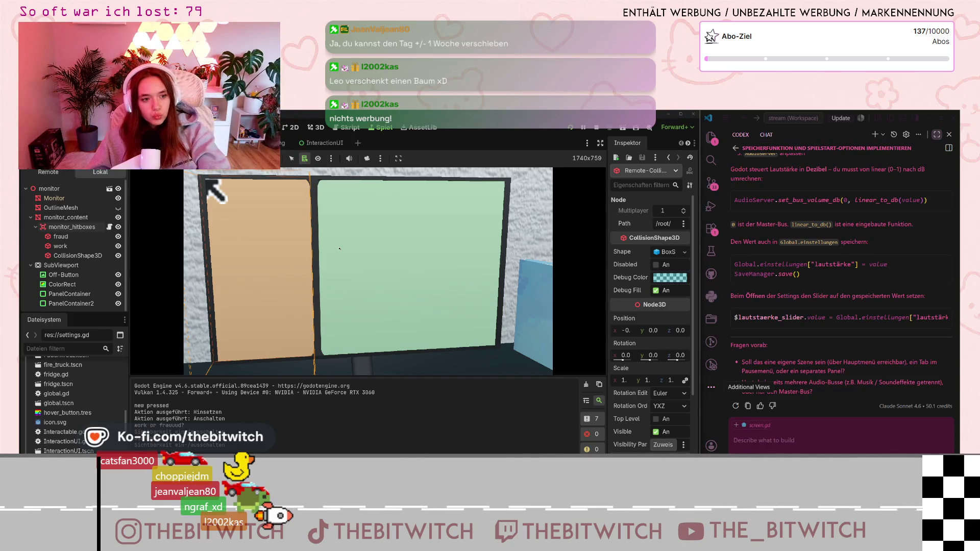
Re-check the 20.0 monitor close-up in the running game, then stop it.
key("Escape")
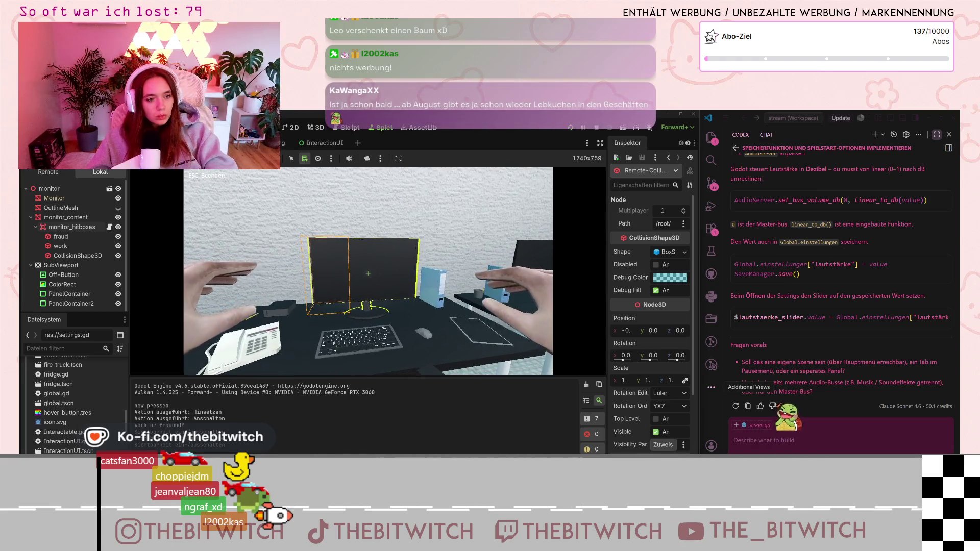
left_click(369, 274)
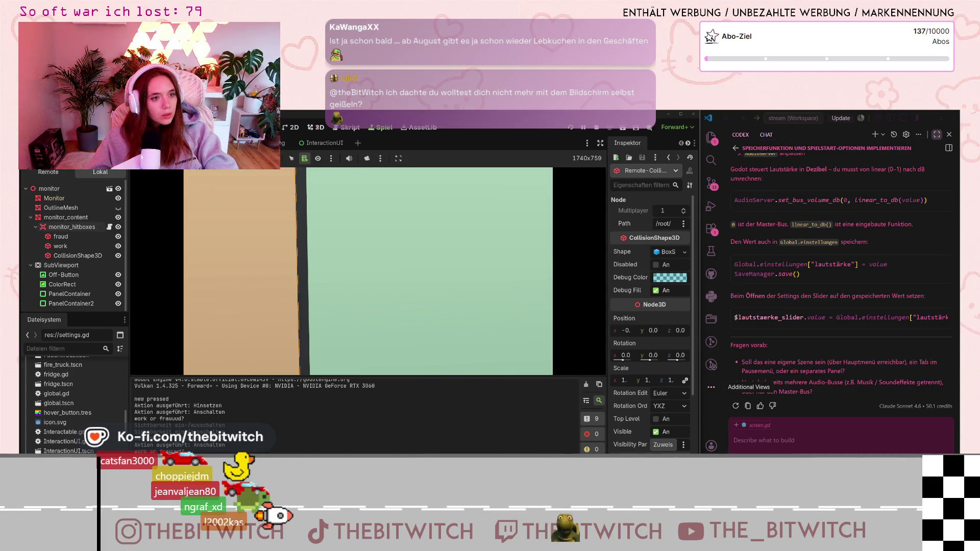
key("F8")
Change the activate tween's field of view from 20.0 to 50.0 and save.
left_click(403, 255)
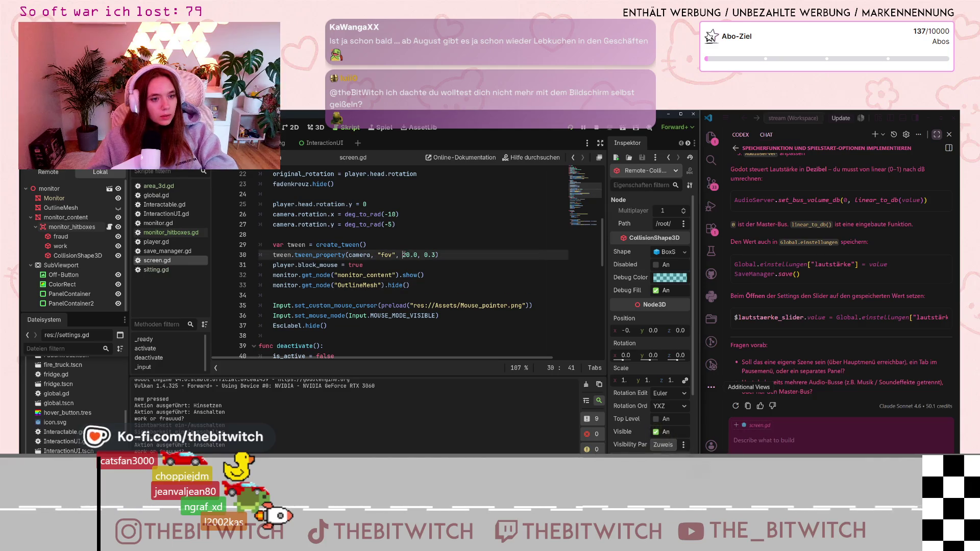
left_click(406, 255)
type("5")
left_click(414, 267)
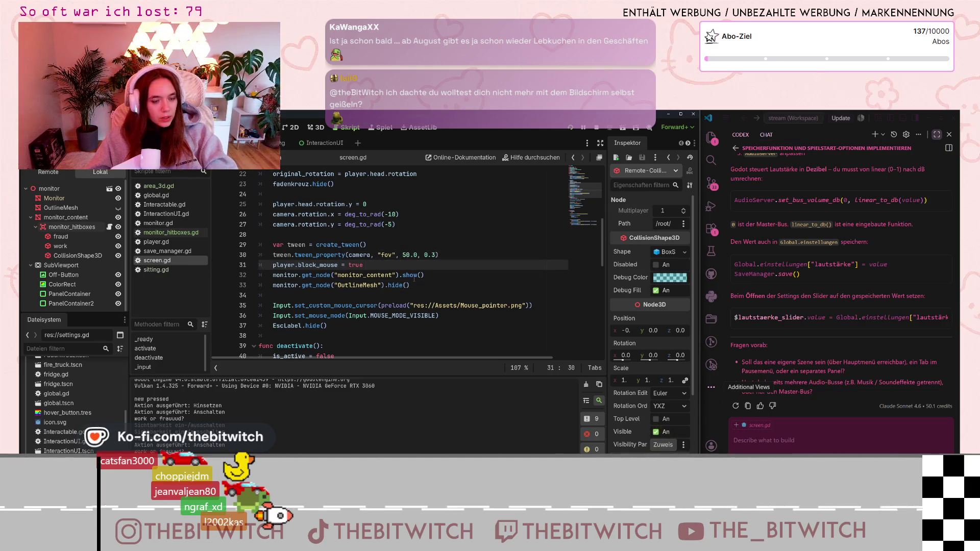
left_click(414, 283)
key("ctrl+s")
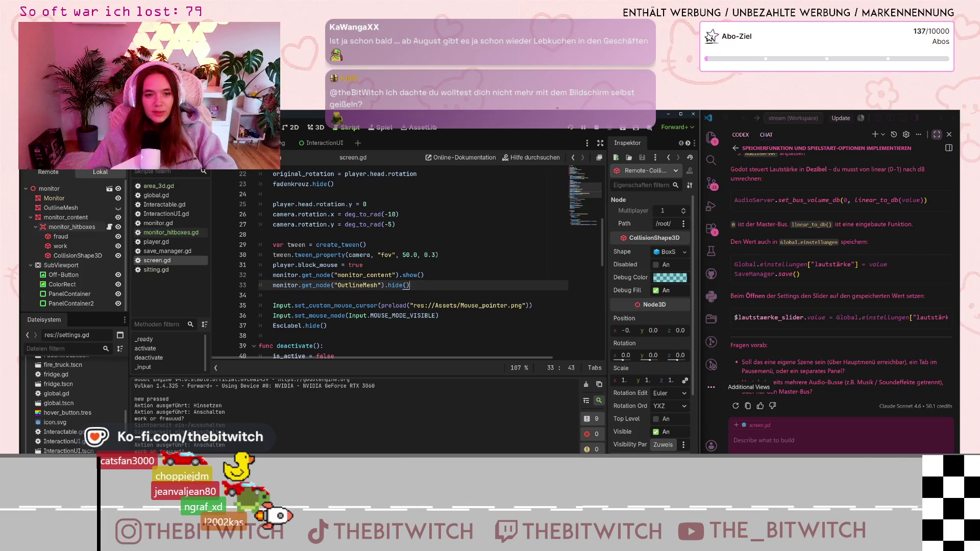
Test the wider 50.0 monitor close-up in the running game.
left_click(384, 128)
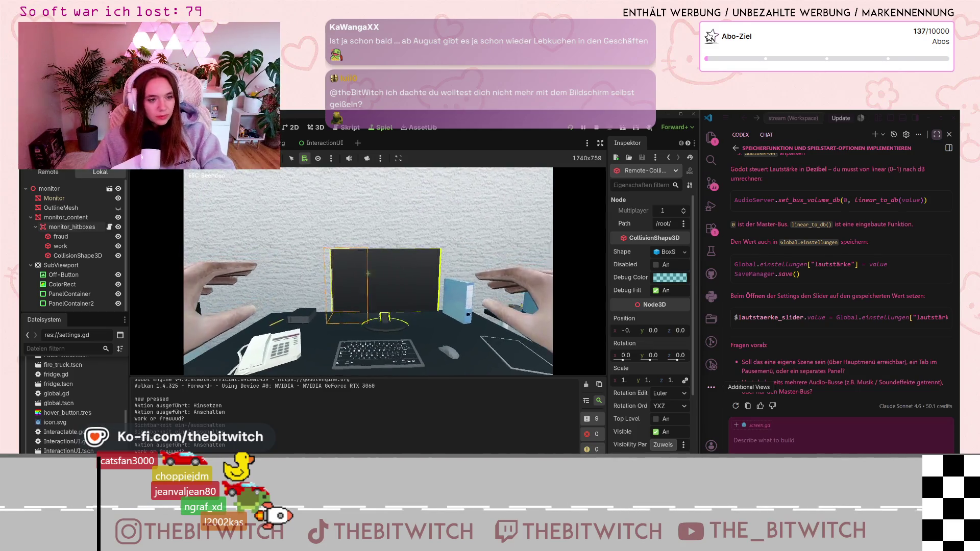
left_click(368, 274)
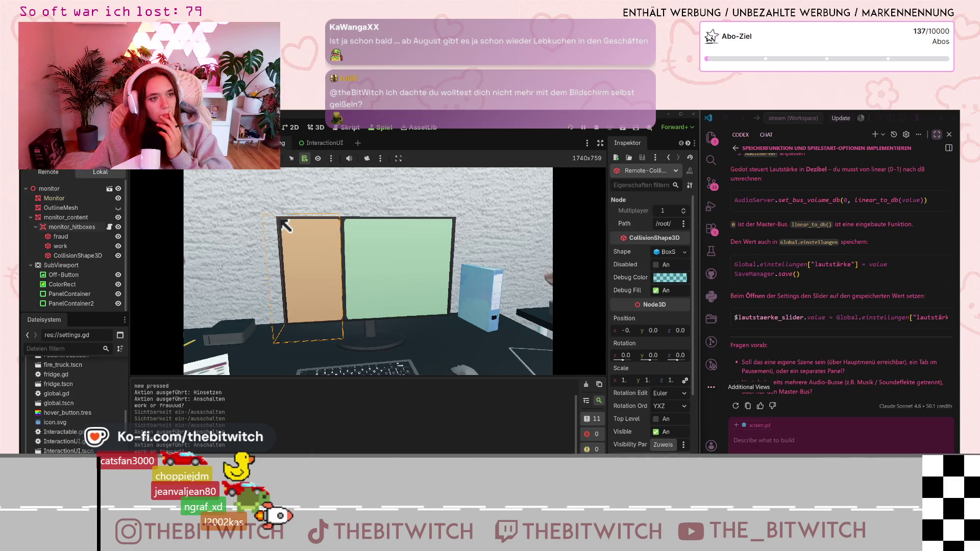
left_click(345, 128)
Scroll through screen.gd around the 50.0 FOV tween and following lines.
left_click(404, 255)
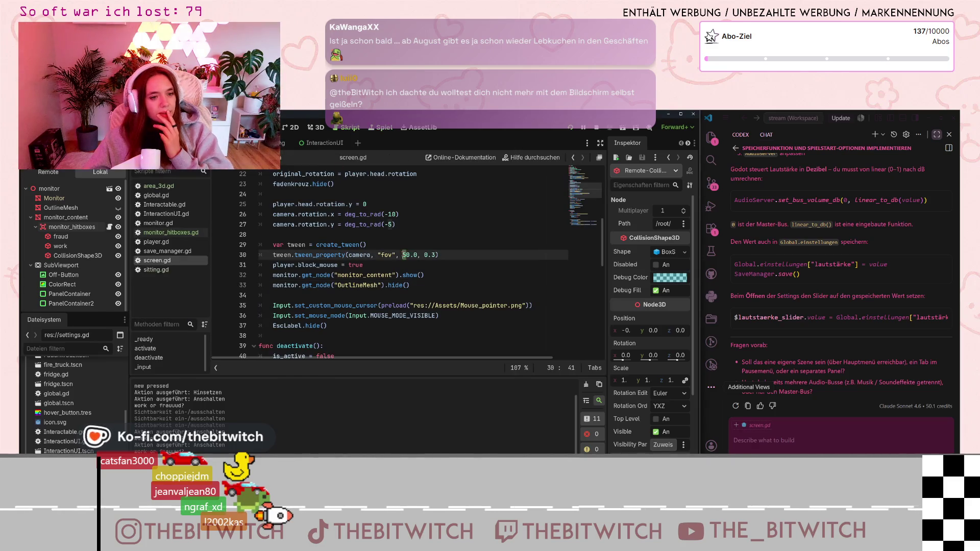
type("3")
left_click(449, 297)
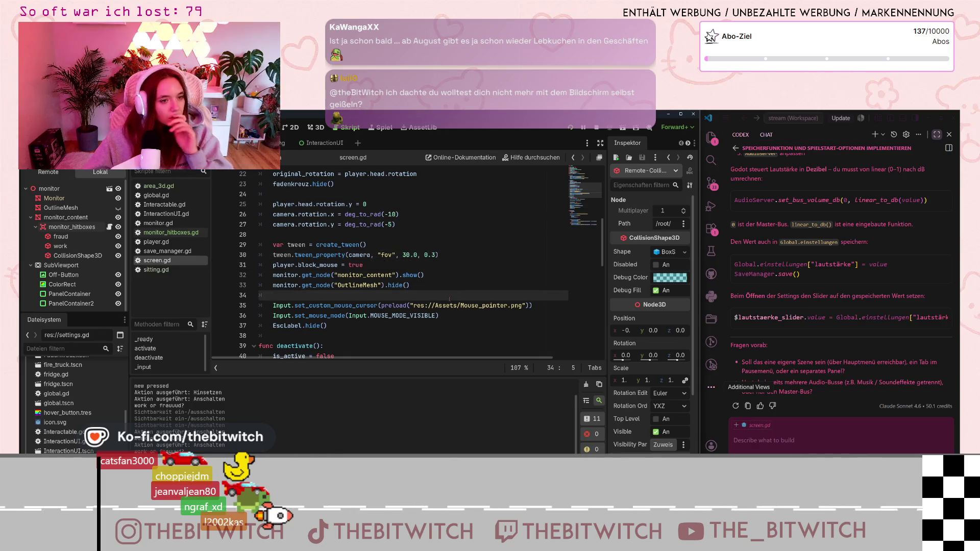
scroll(449, 289, "down", 1)
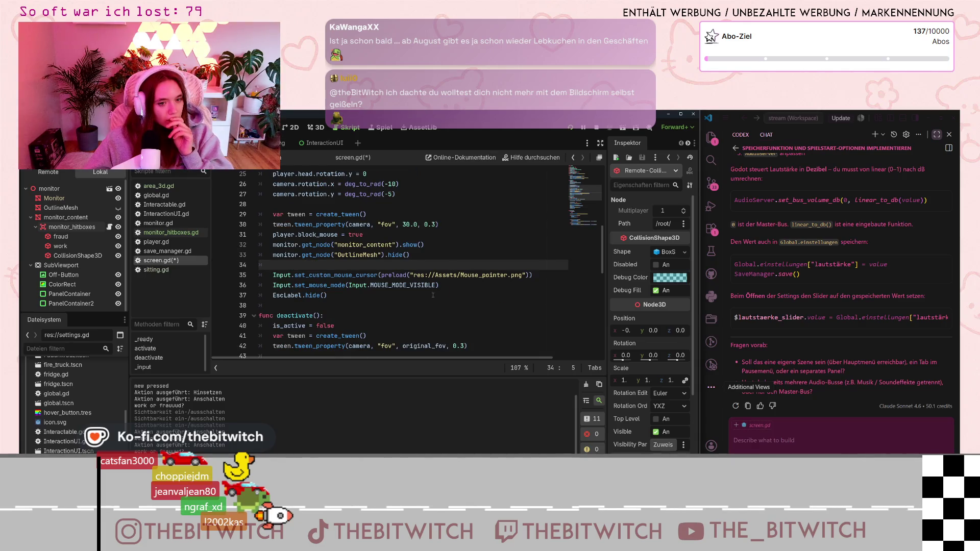
left_click(442, 284)
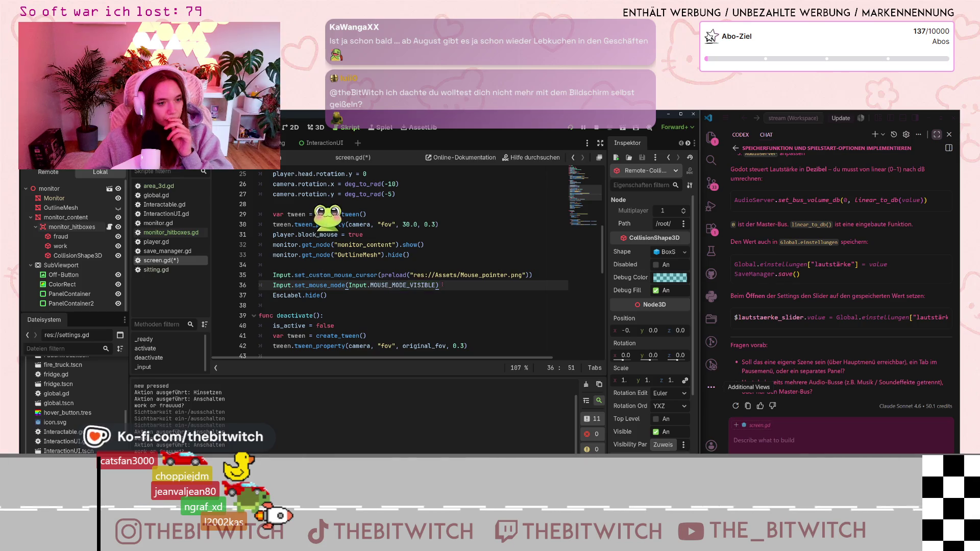
scroll(443, 282, "up", 8)
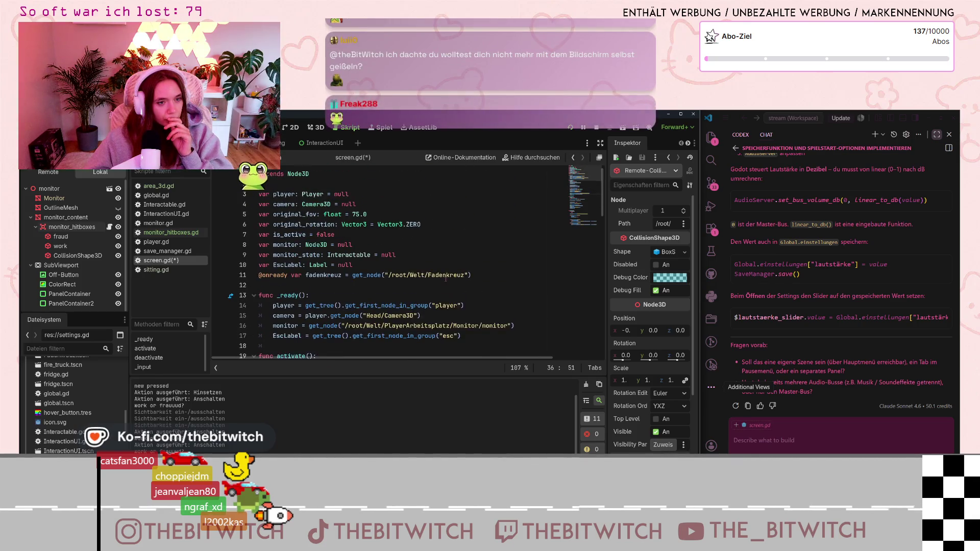
scroll(434, 288, "down", 11)
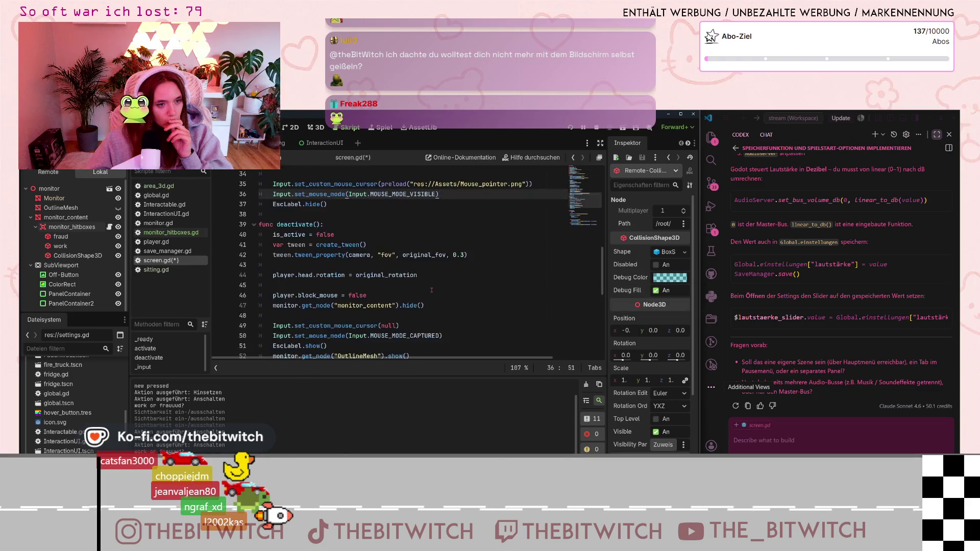
scroll(431, 290, "down", 8)
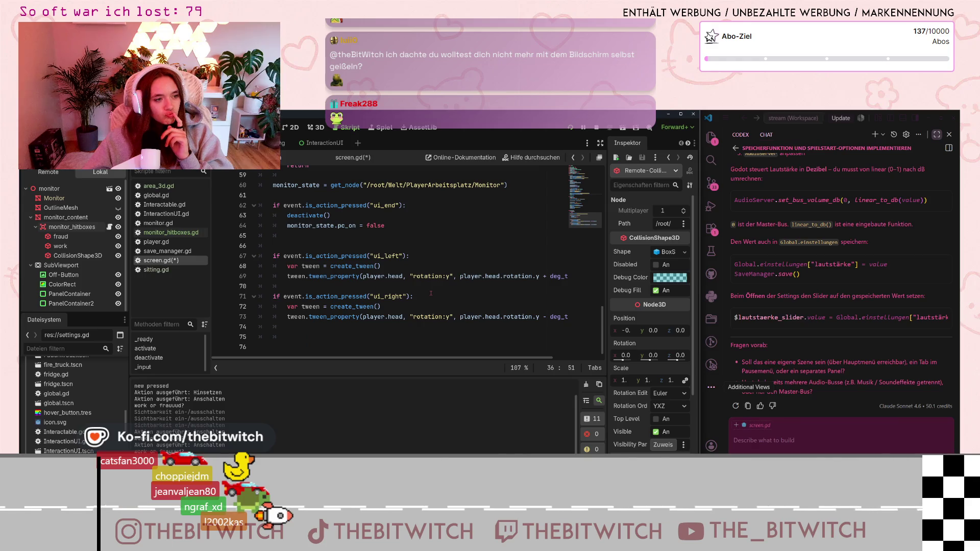
Browse through global.gd, then open player.gd at its check_interaction function.
left_click(157, 195)
scroll(372, 250, "down", 9)
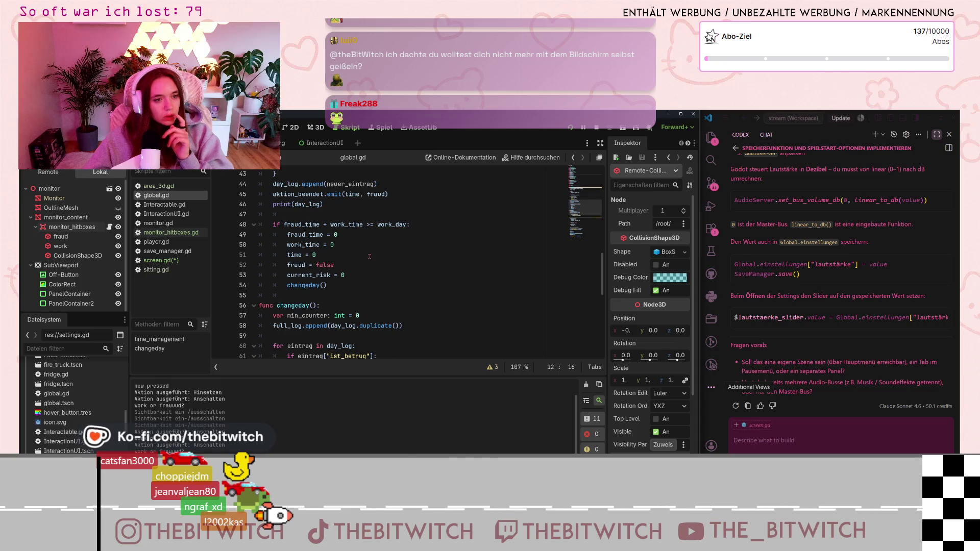
scroll(369, 256, "down", 5)
scroll(367, 257, "down", 4)
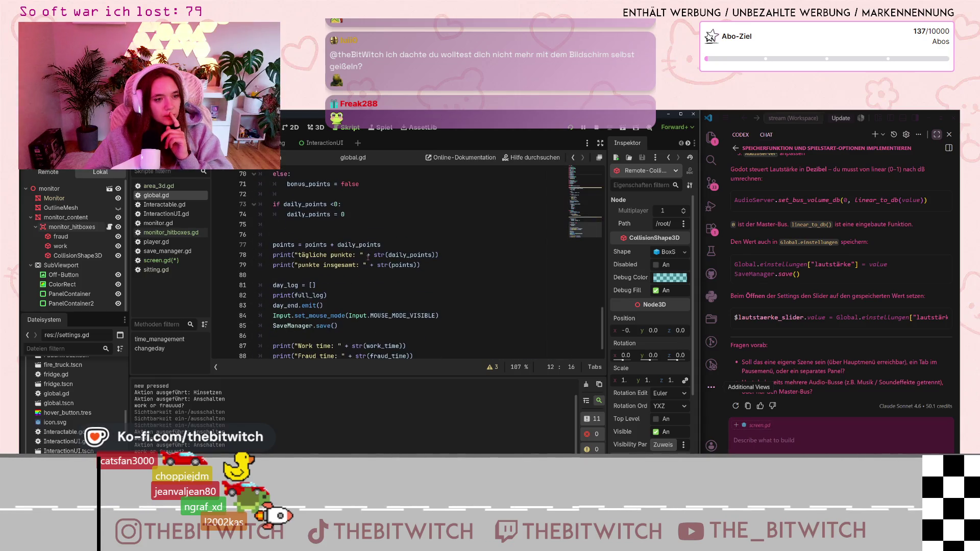
scroll(368, 258, "down", 1)
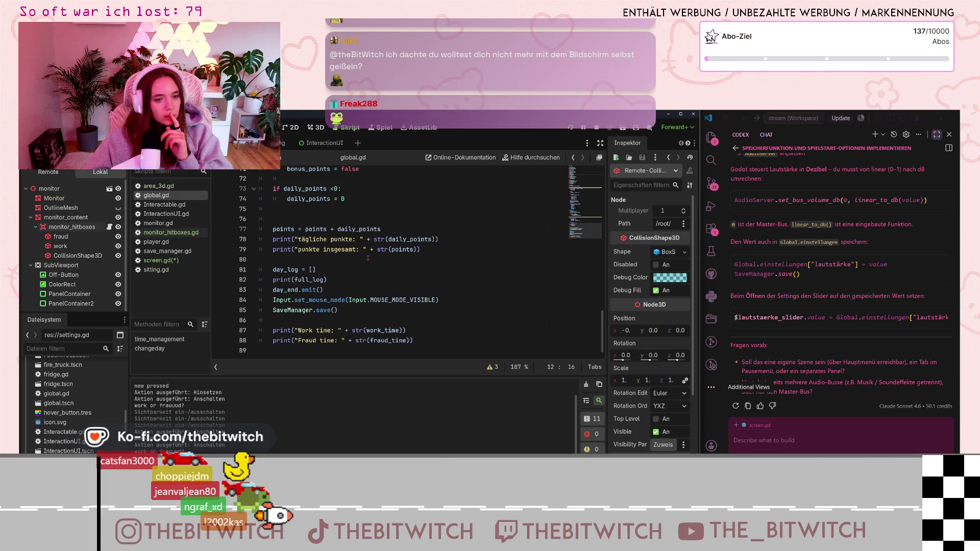
left_click(156, 242)
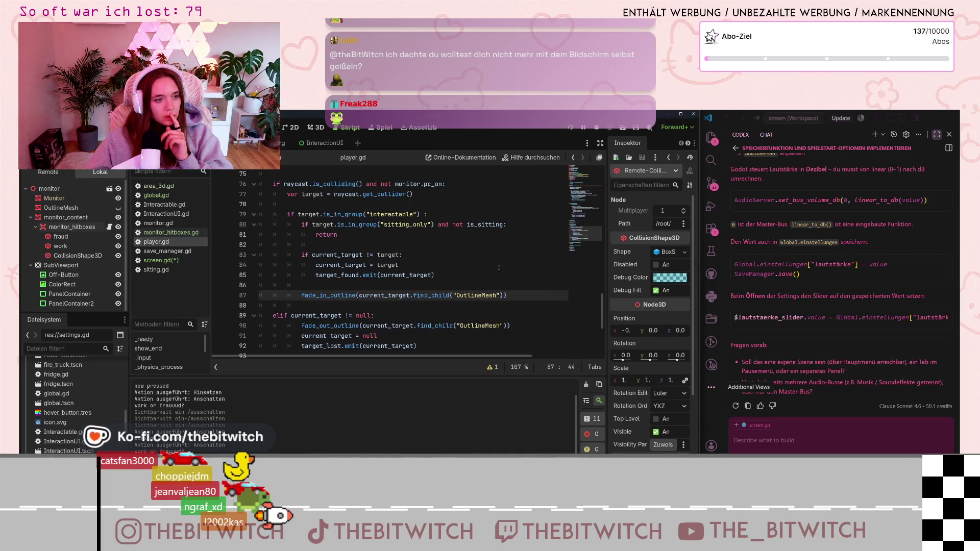
scroll(498, 268, "up", 2)
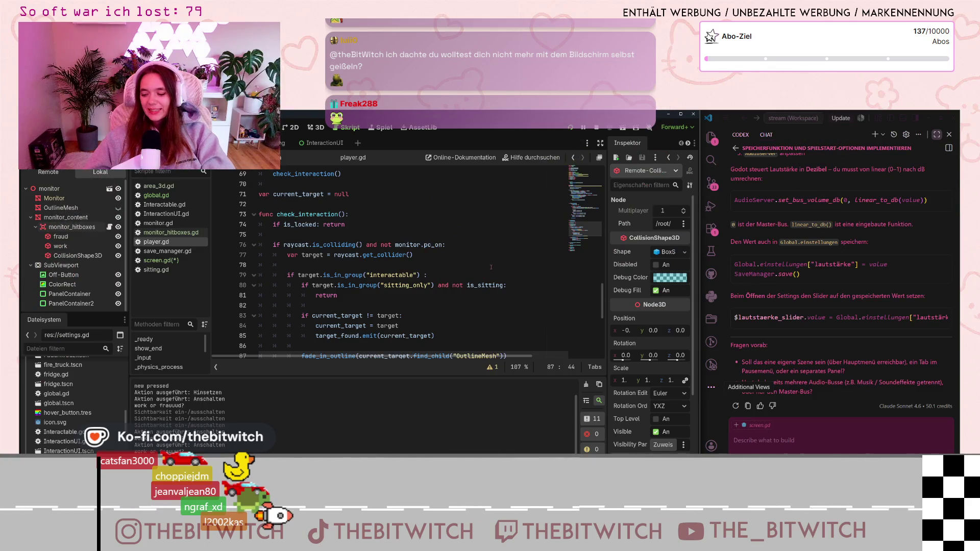
scroll(380, 268, "down", 3)
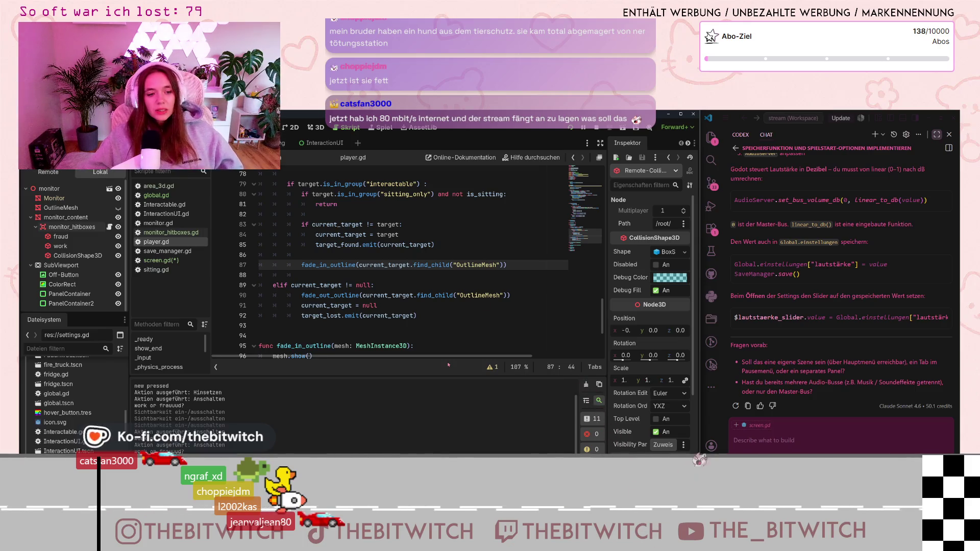
scroll(445, 326, "down", 4)
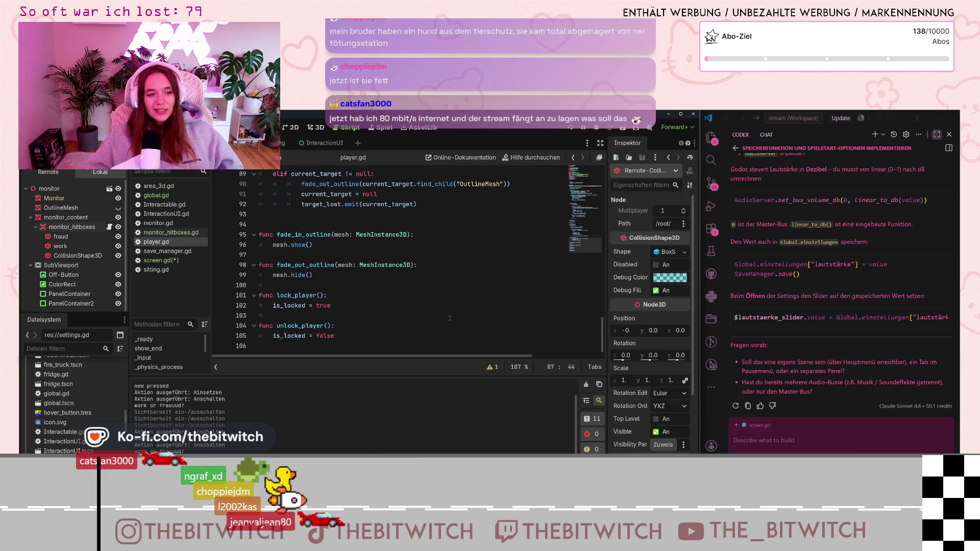
scroll(455, 309, "up", 6)
scroll(407, 283, "down", 5)
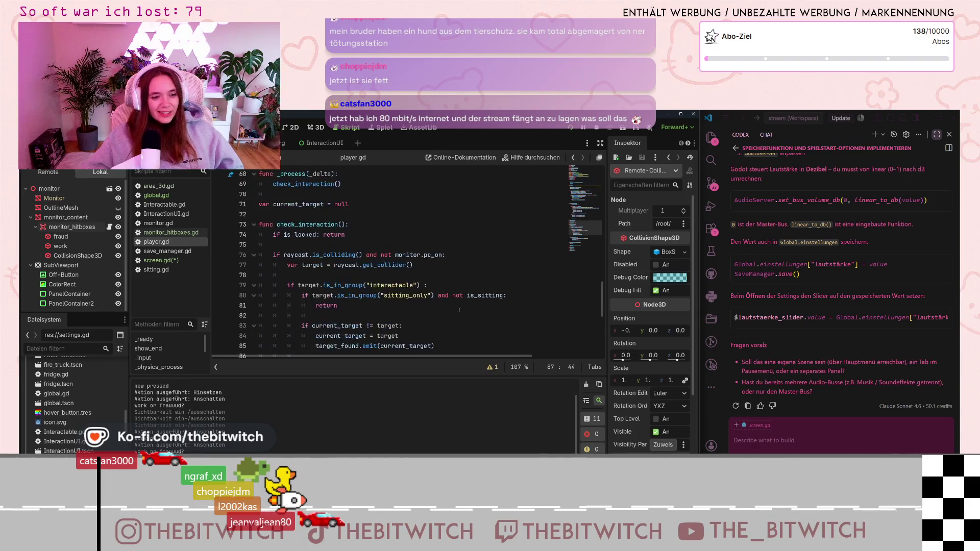
scroll(406, 282, "up", 4)
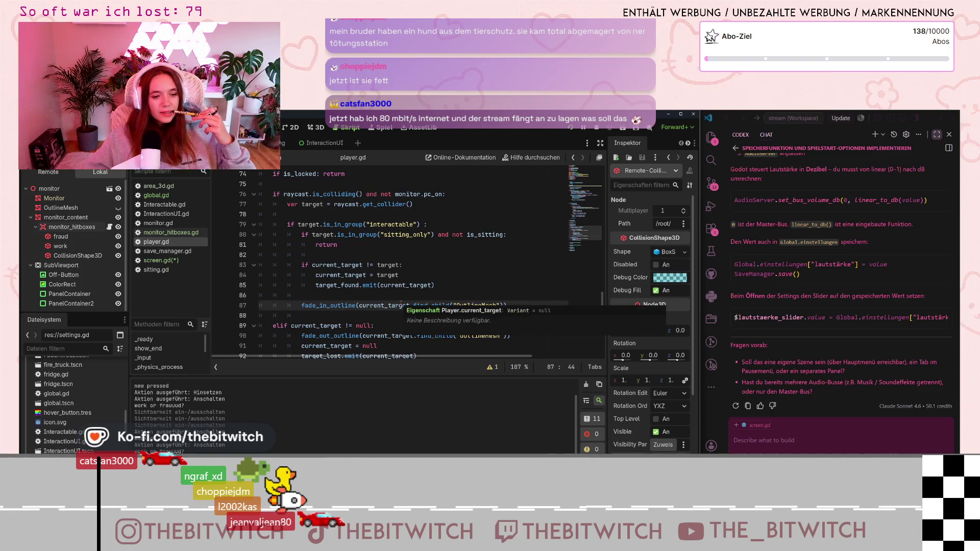
scroll(398, 305, "down", 3)
scroll(396, 305, "up", 4)
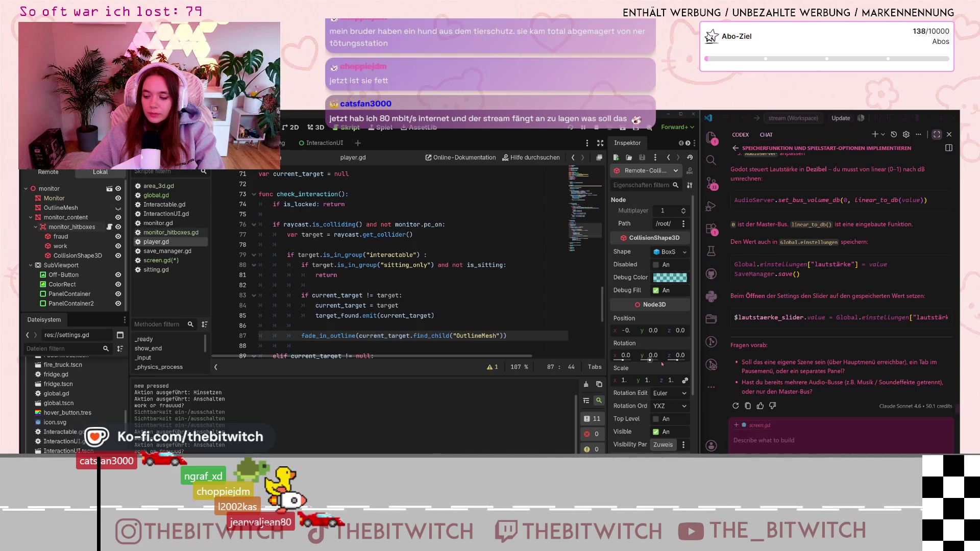
scroll(399, 307, "down", 2)
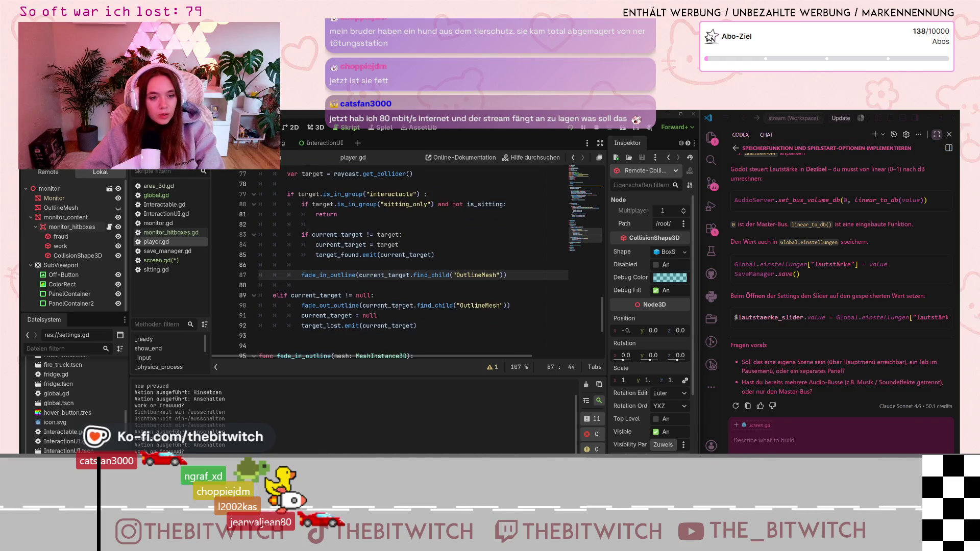
scroll(399, 296, "up", 1)
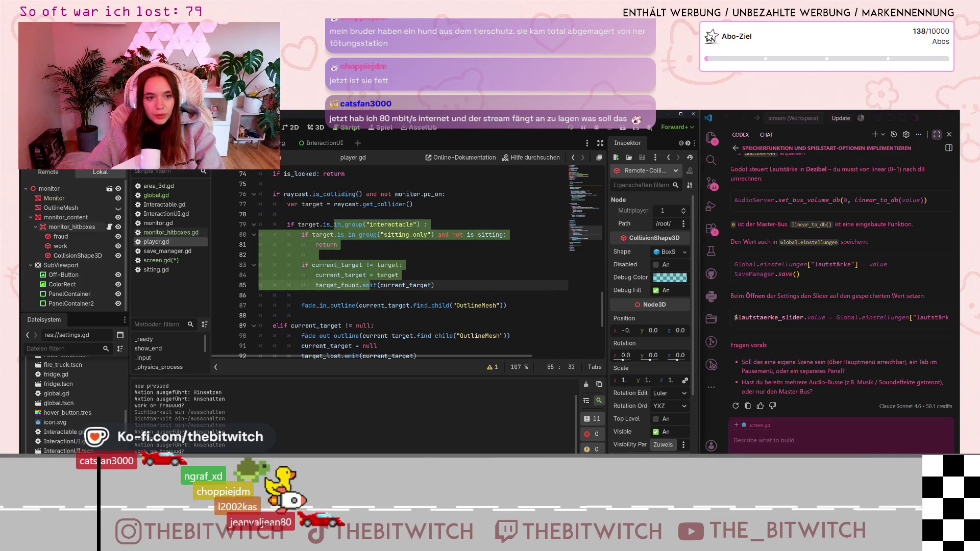
left_click(369, 285)
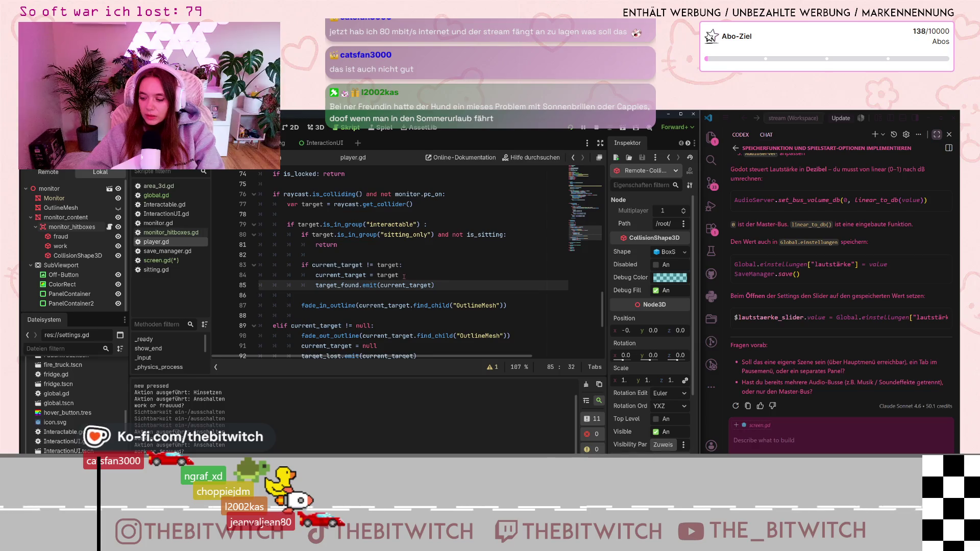
left_click_drag(294, 224, 337, 275)
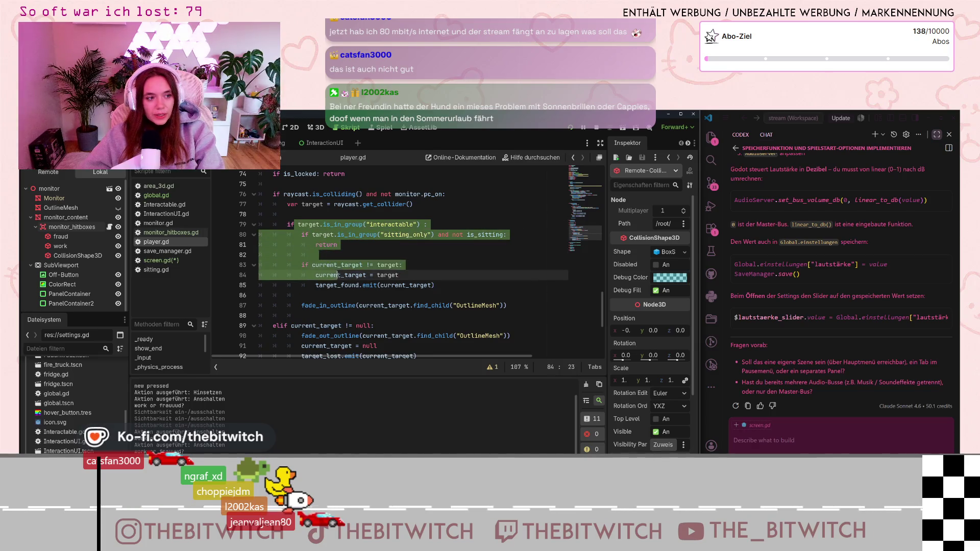
left_click(337, 276)
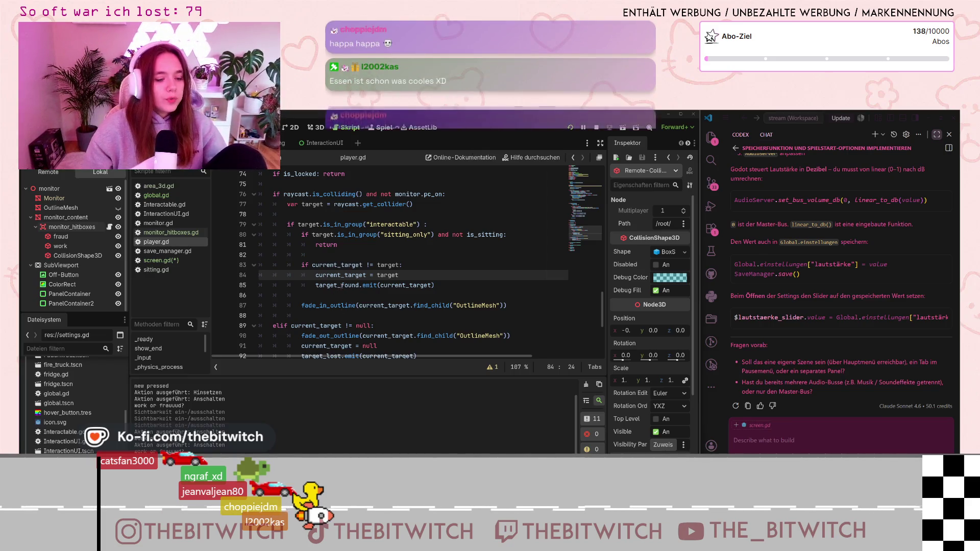
Place the caret at the end of line 85's target_found emit in player.gd.
left_click(450, 288)
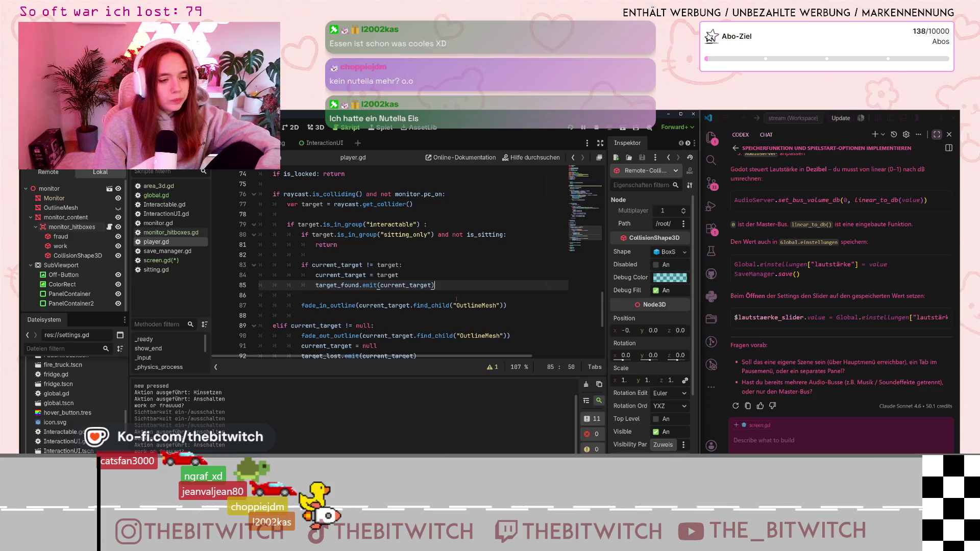
scroll(457, 296, "down", 2)
scroll(458, 291, "up", 2)
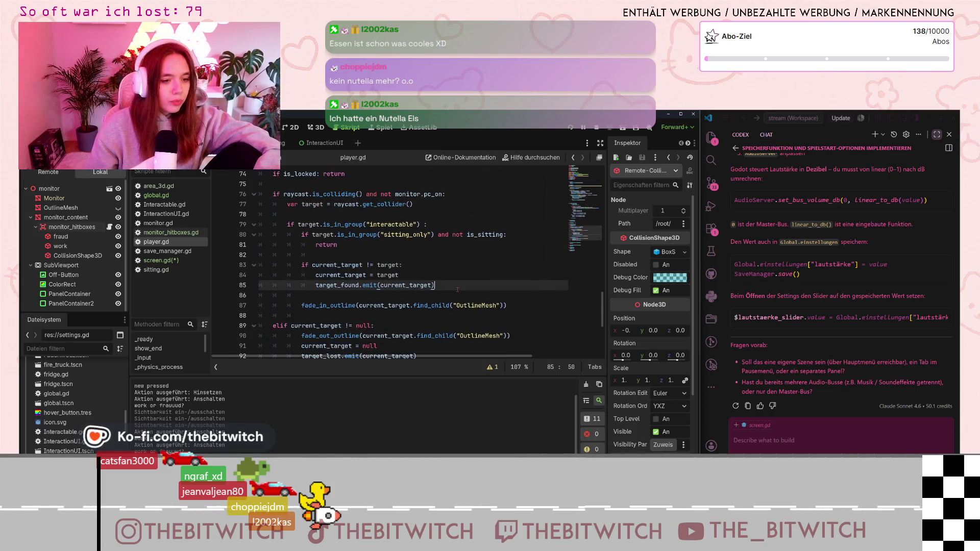
scroll(458, 291, "up", 4)
scroll(459, 293, "down", 8)
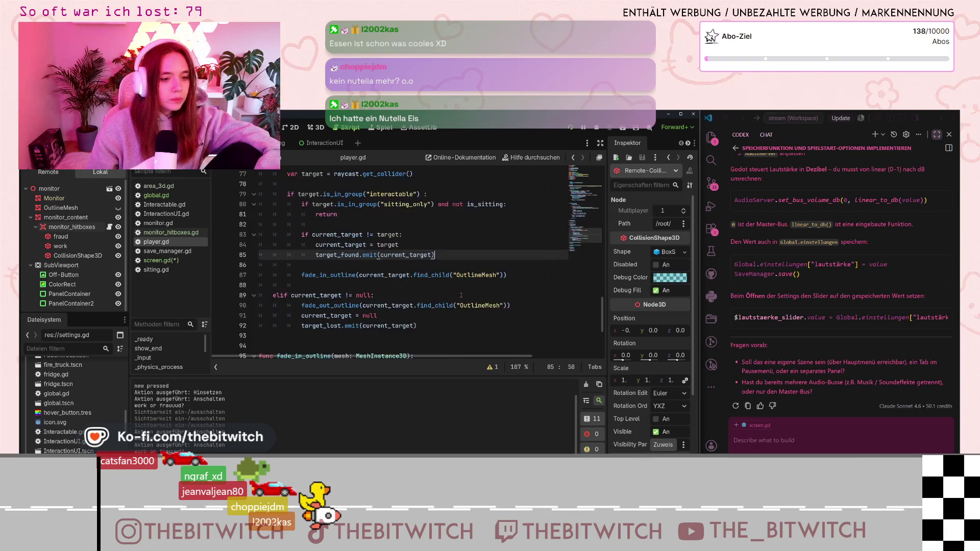
scroll(464, 298, "up", 8)
scroll(467, 300, "up", 6)
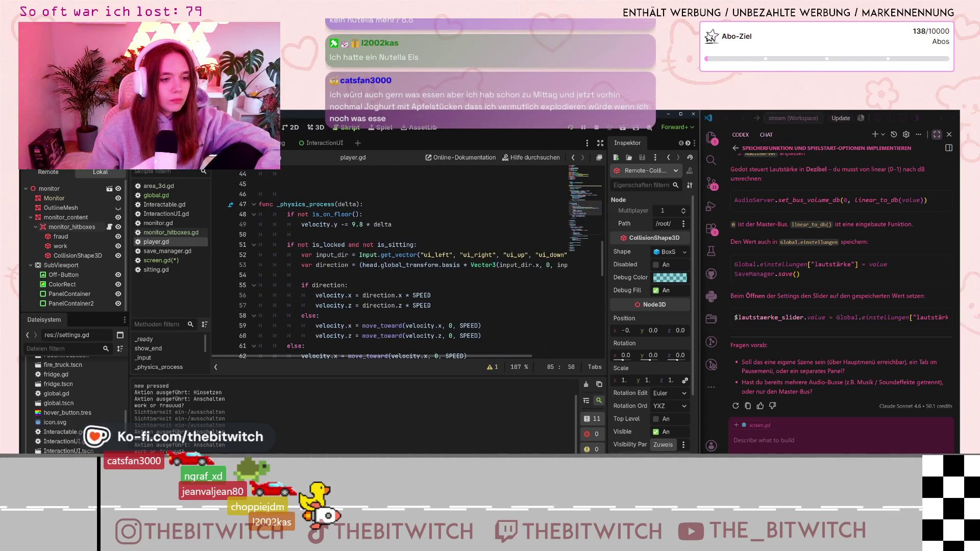
scroll(333, 264, "up", 5)
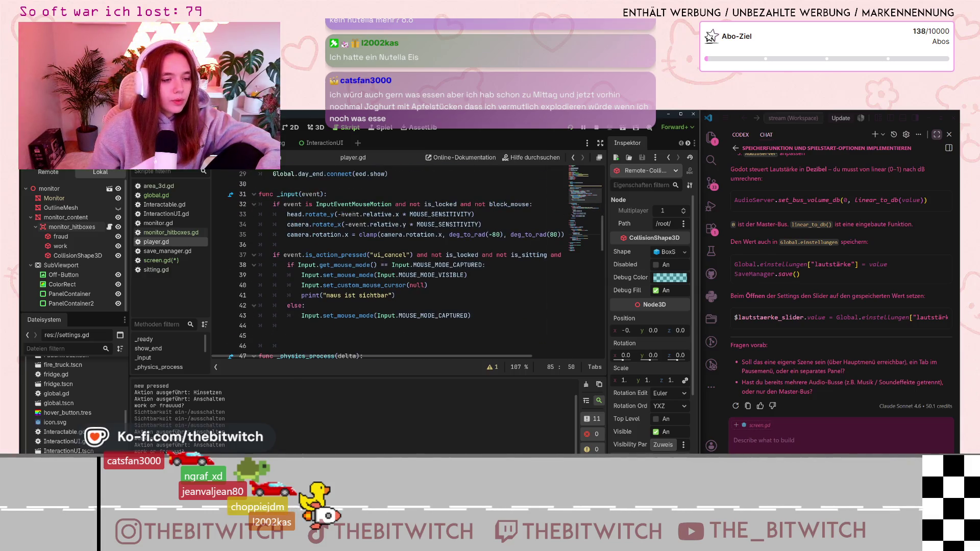
scroll(347, 247, "up", 4)
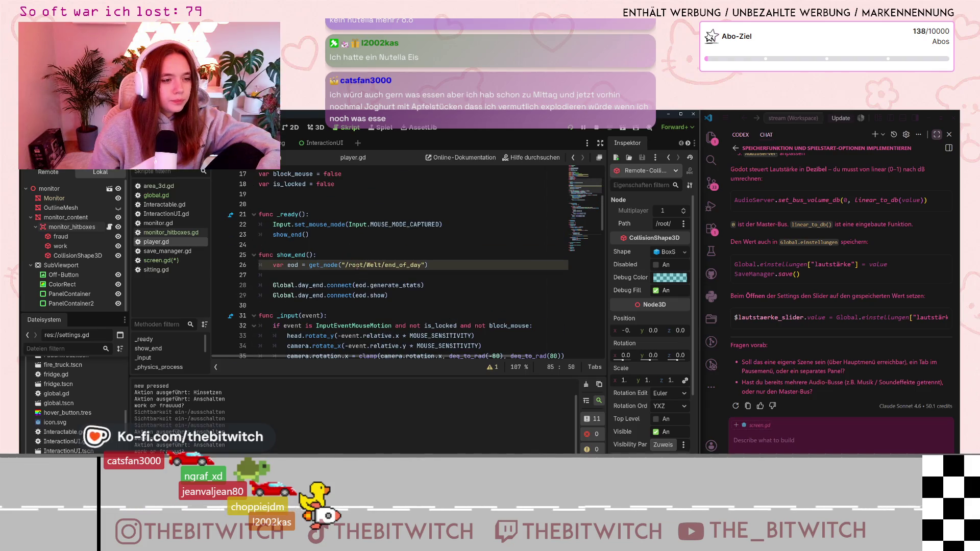
left_click(371, 296)
left_click(352, 286)
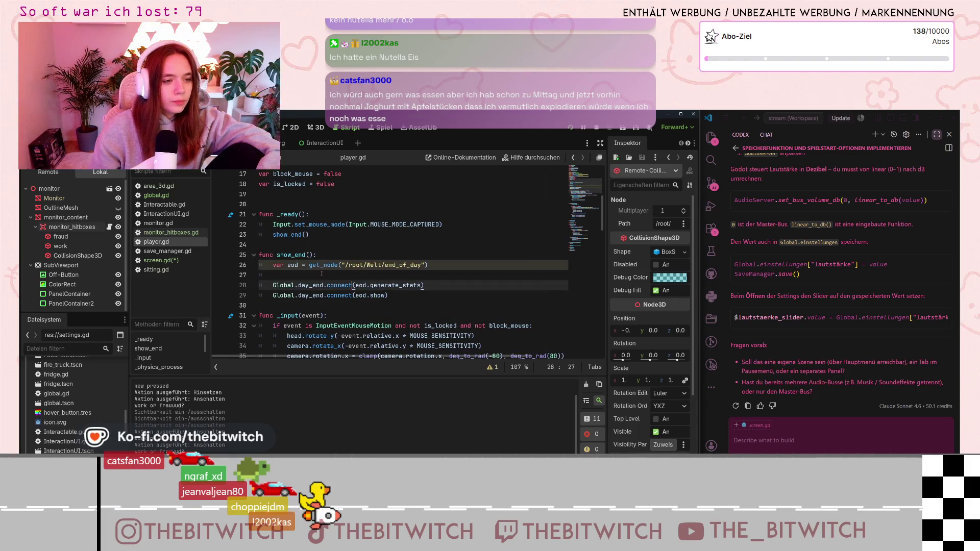
mouse_move(315, 264)
left_click(378, 295)
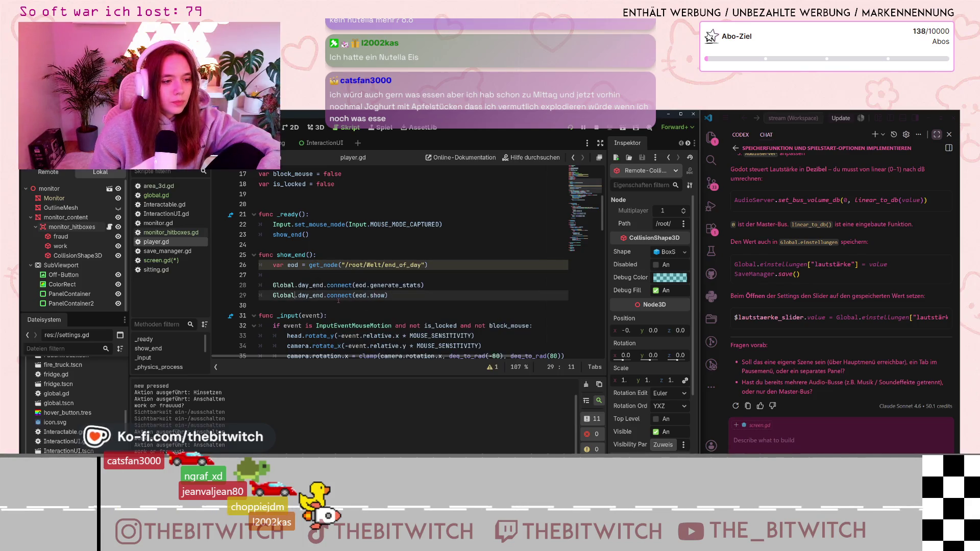
scroll(377, 290, "up", 1)
scroll(338, 295, "up", 2)
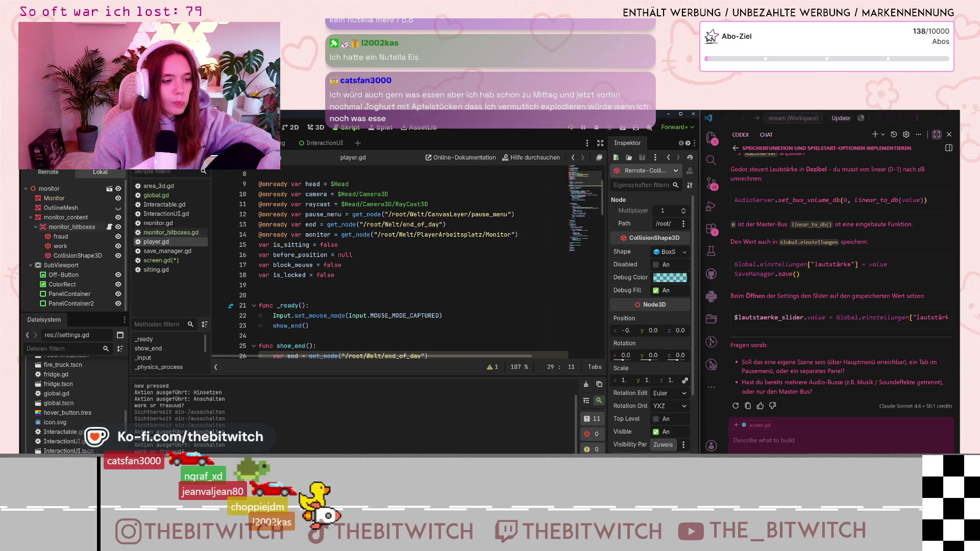
scroll(404, 289, "down", 1)
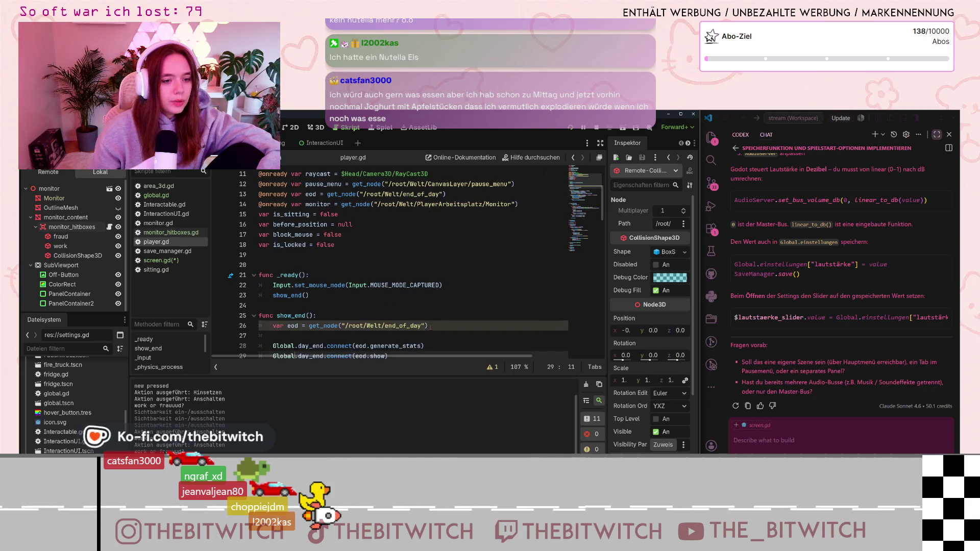
left_click_drag(429, 325, 264, 330)
key("BackSpace")
key("BackSpace")
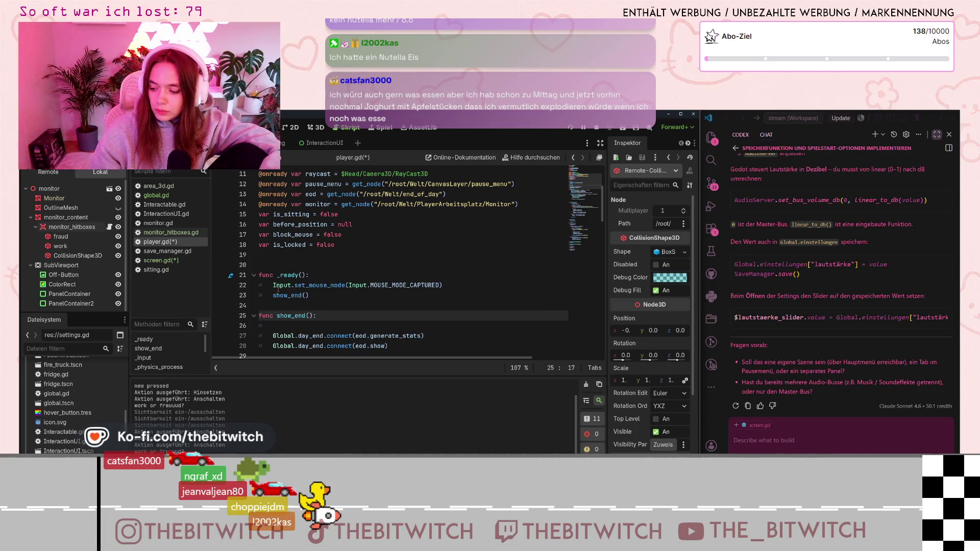
Scroll player.gd through _input and _physics_process, then open Interactable.gd.
scroll(296, 296, "down", 6)
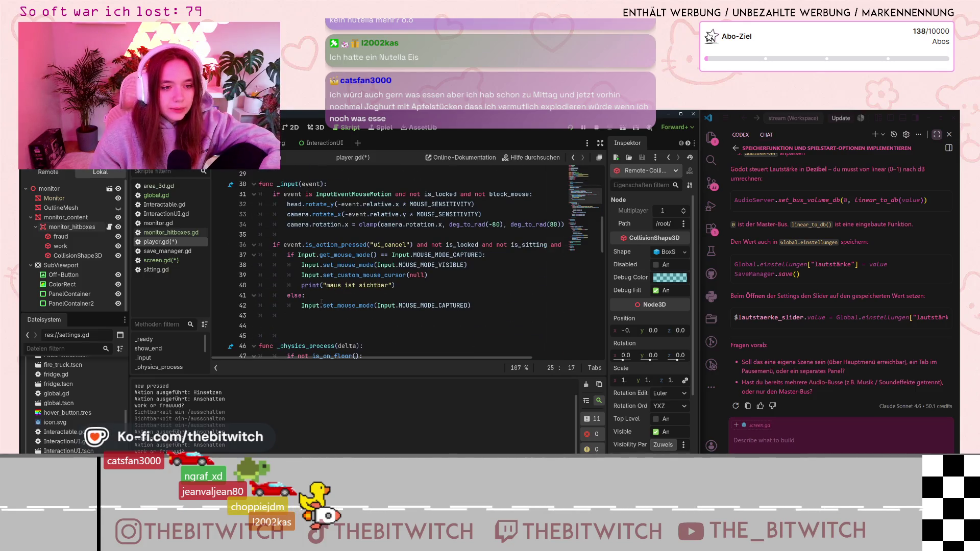
scroll(359, 237, "down", 6)
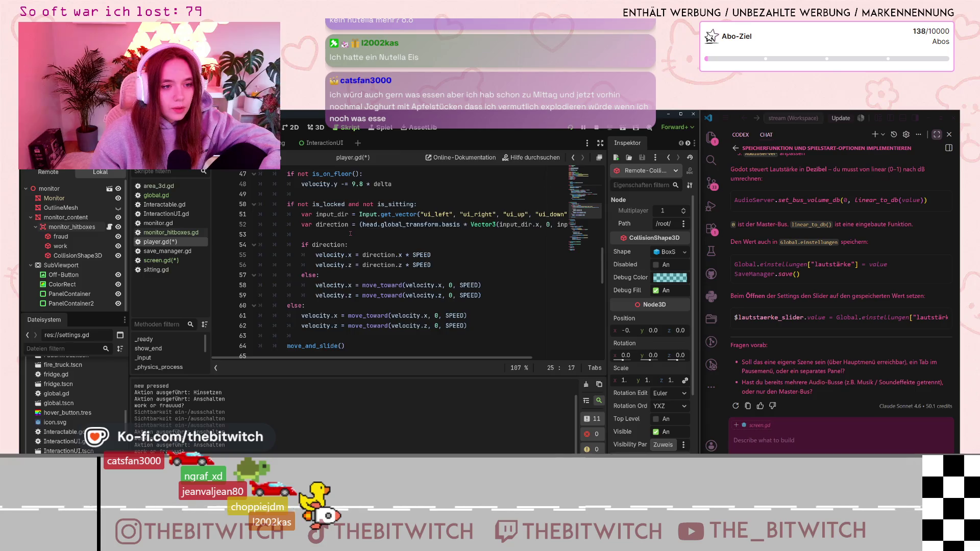
scroll(350, 234, "down", 10)
left_click(155, 204)
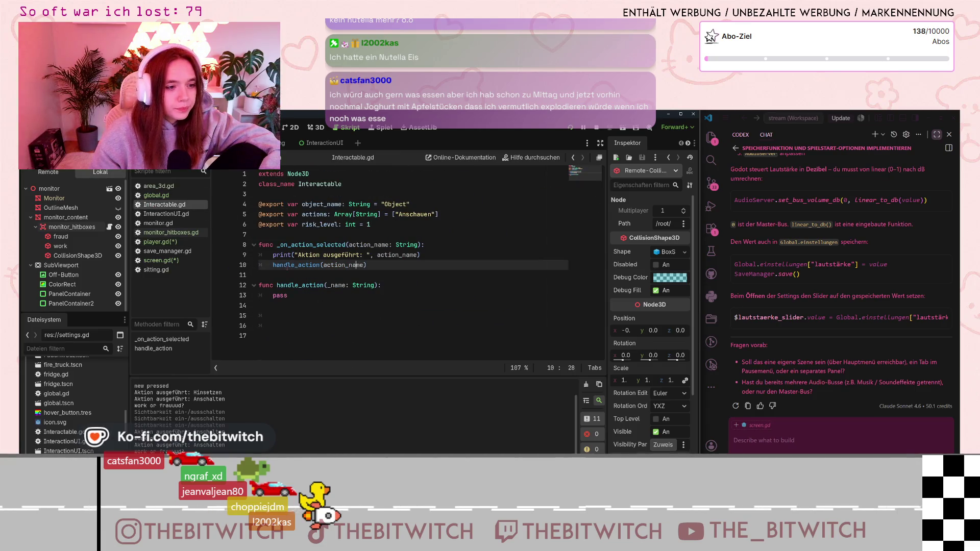
Switch briefly back to player.gd, then open the area_3d.gd hitbox script.
mouse_move(287, 268)
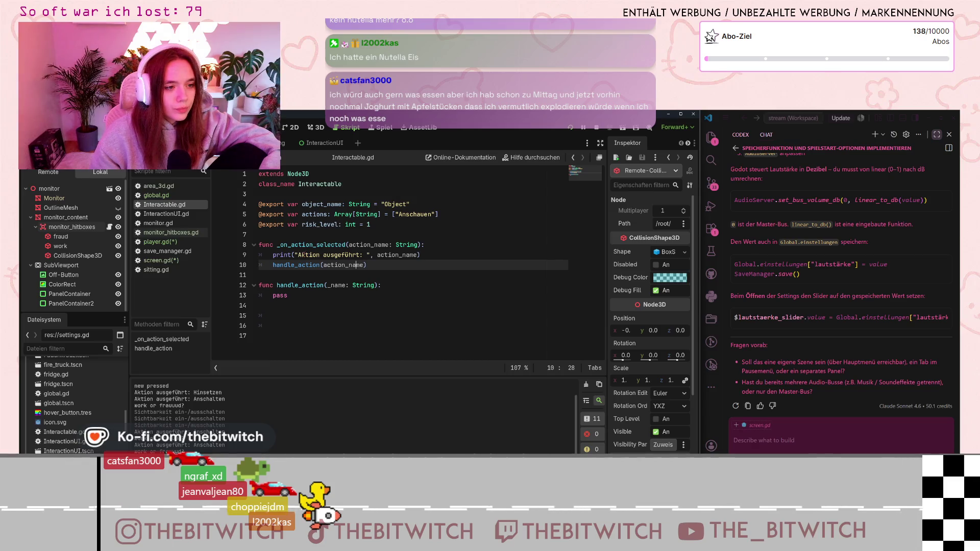
left_click(150, 243)
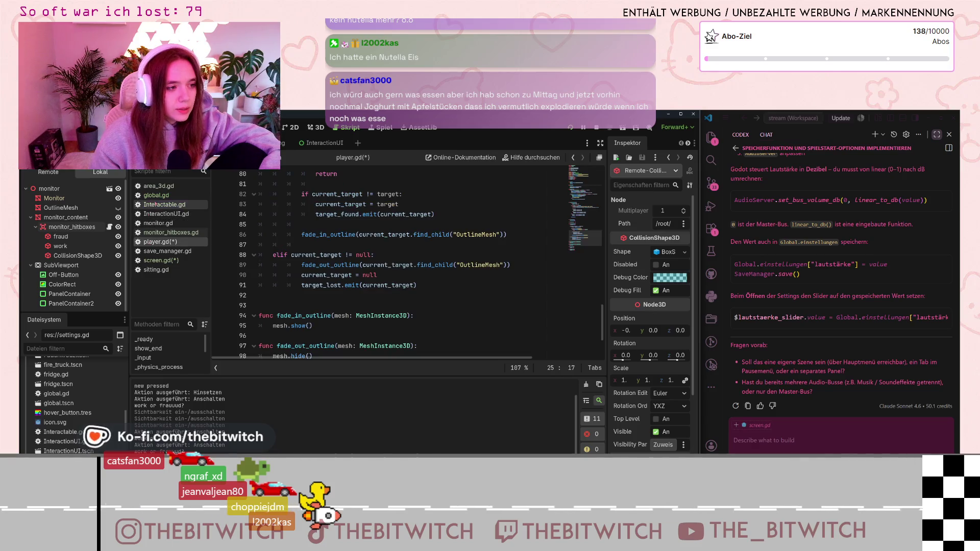
left_click(159, 186)
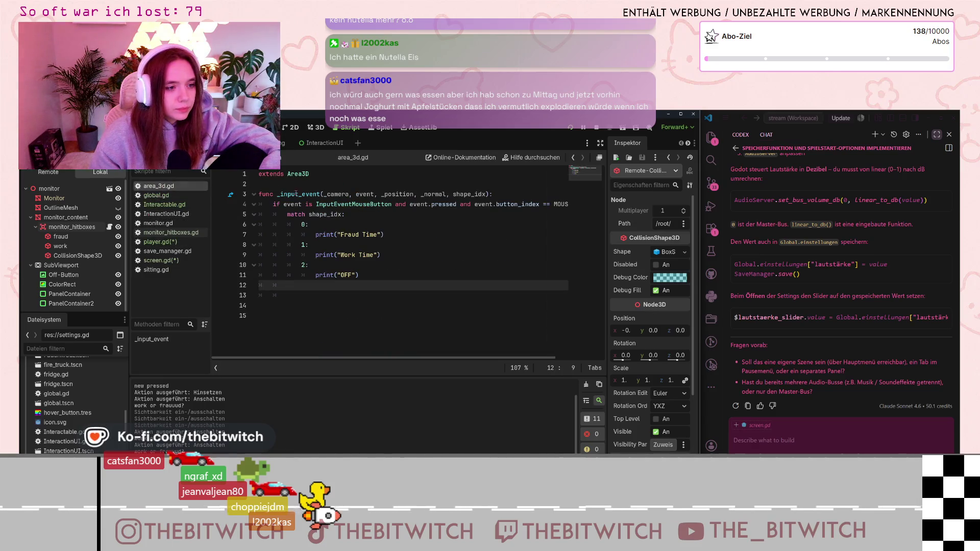
Inspect line 4's mouse-button condition, undo an accidental indent, and widen the editor.
left_click_drag(295, 205, 566, 204)
key("Tab")
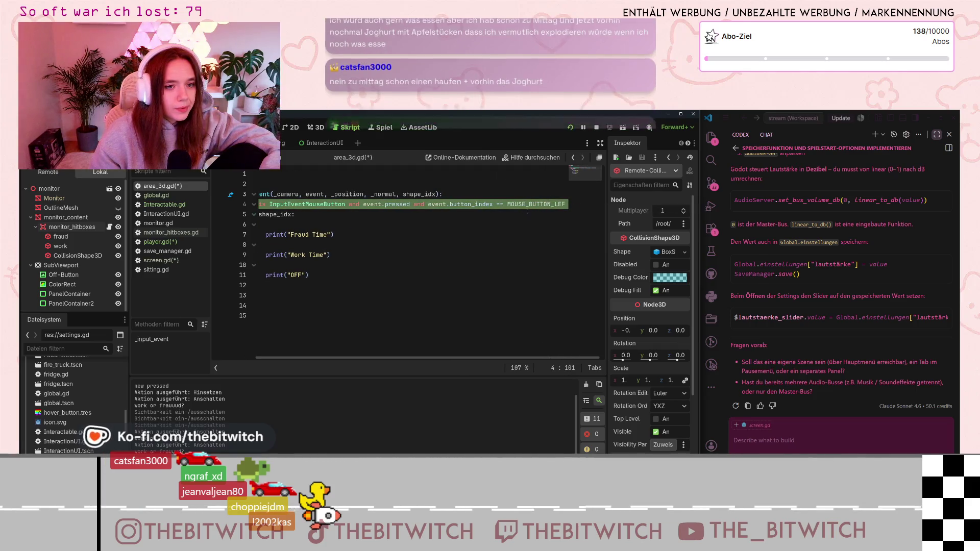
key("ctrl+z")
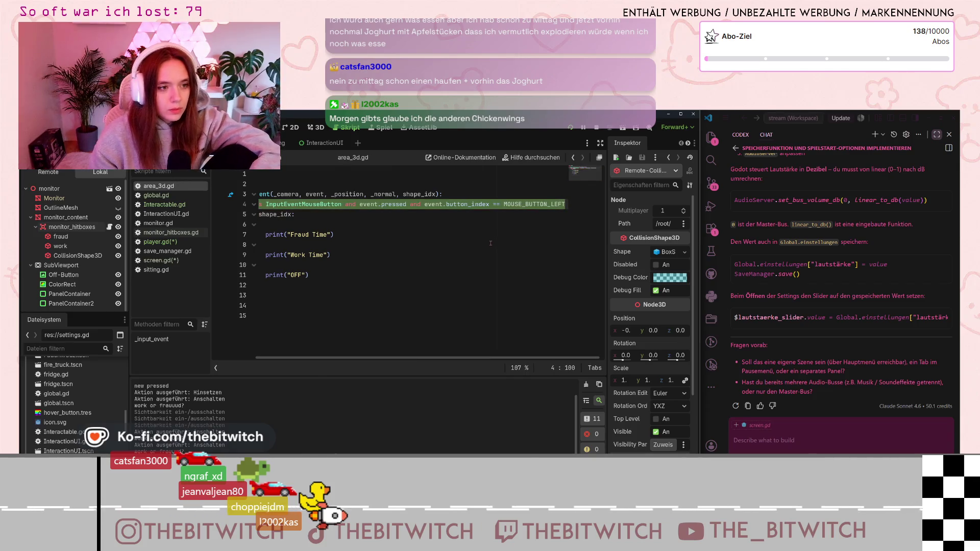
left_click(501, 241)
left_click(300, 204)
left_click_drag(300, 205, 247, 211)
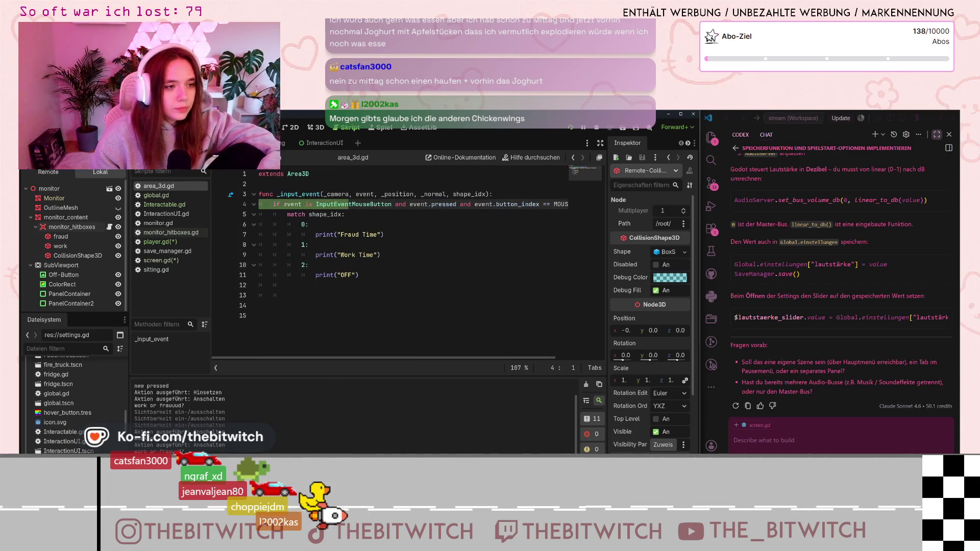
left_click(363, 204)
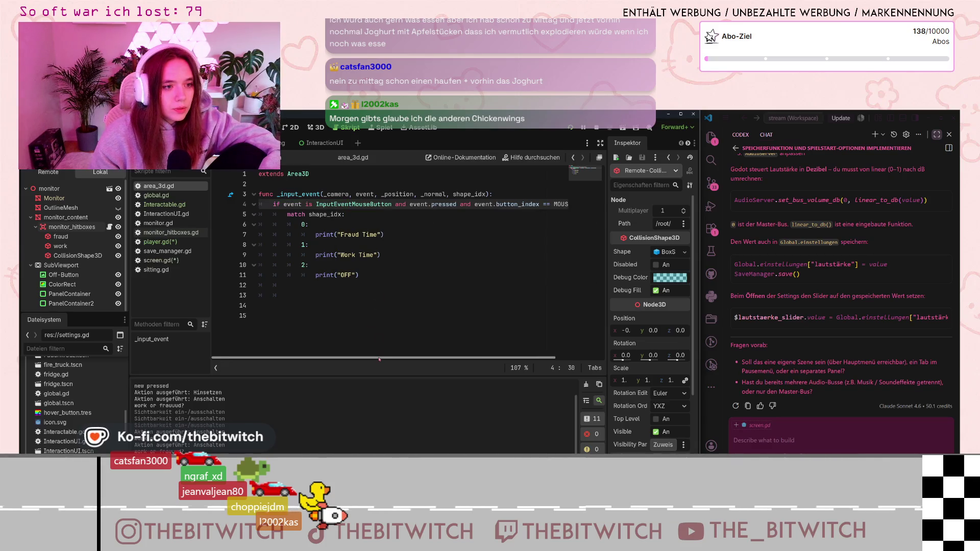
left_click_drag(379, 359, 423, 359)
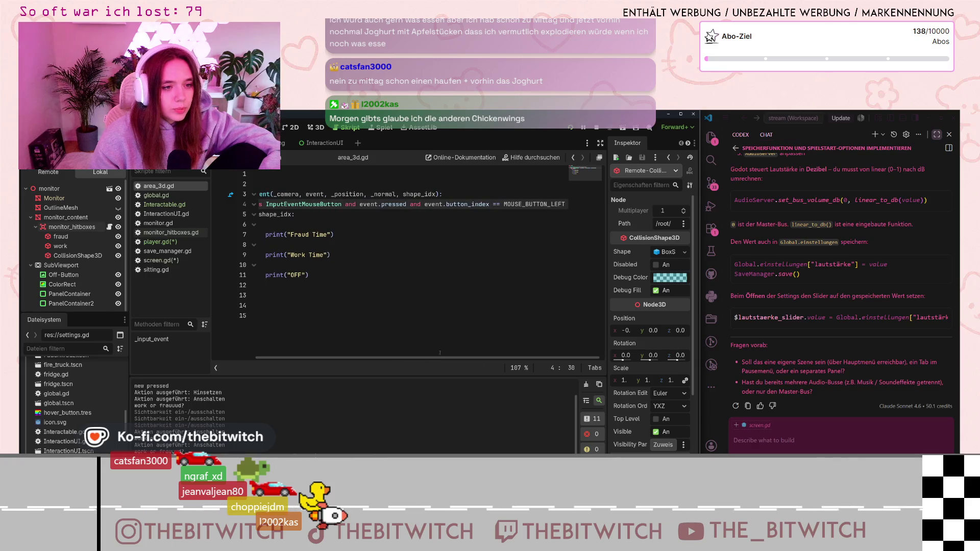
left_click_drag(699, 263, 743, 263)
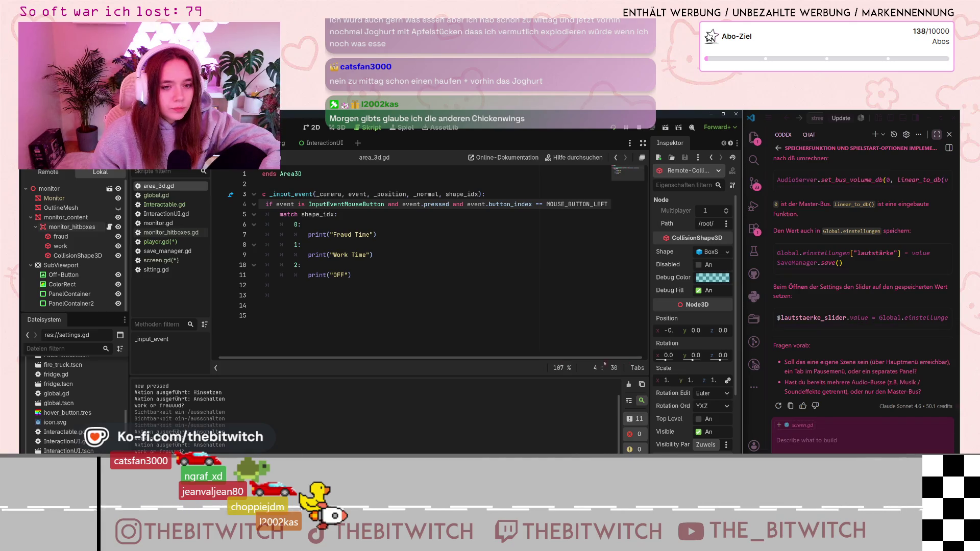
Insert a print("klick") line above match shape_idx and save area_3d.gd.
left_click(363, 276)
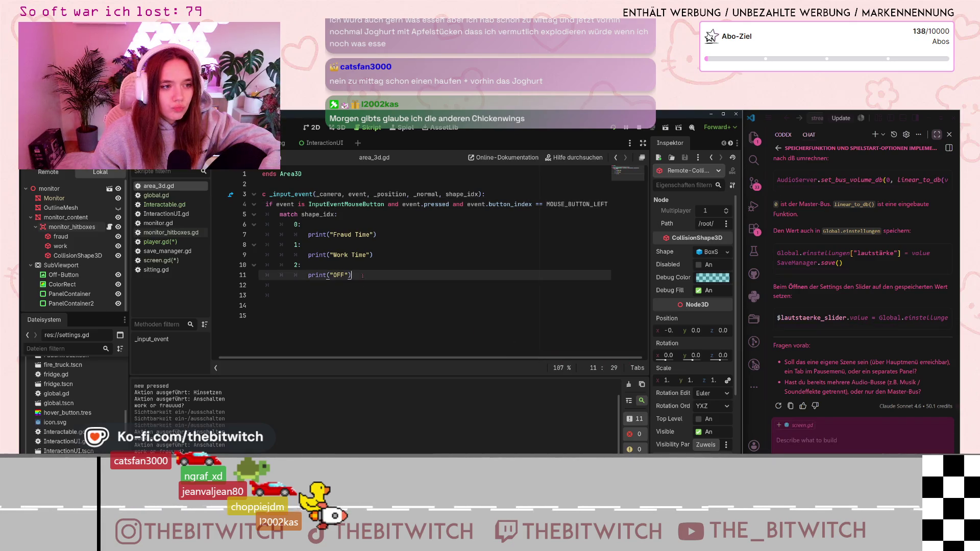
left_click(384, 236)
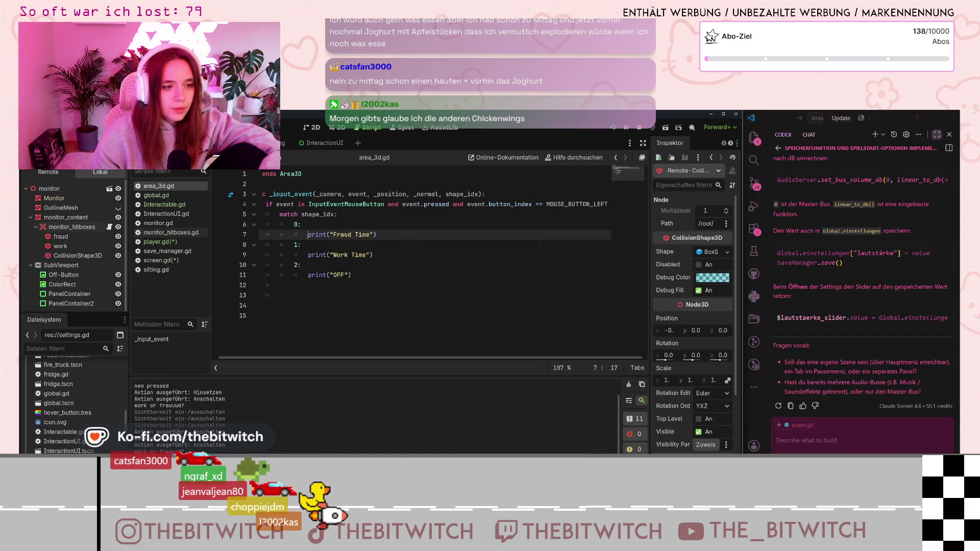
left_click(317, 215)
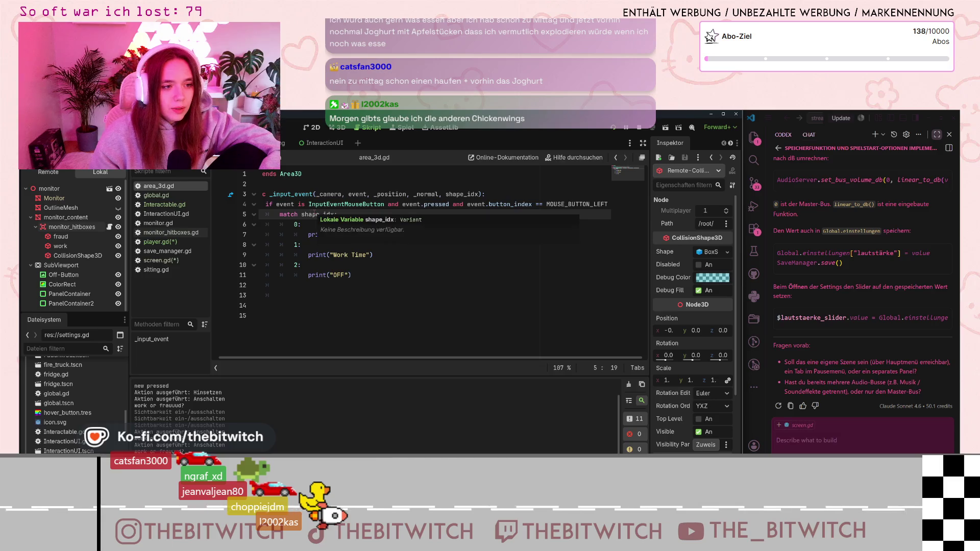
key("Home")
key("Return")
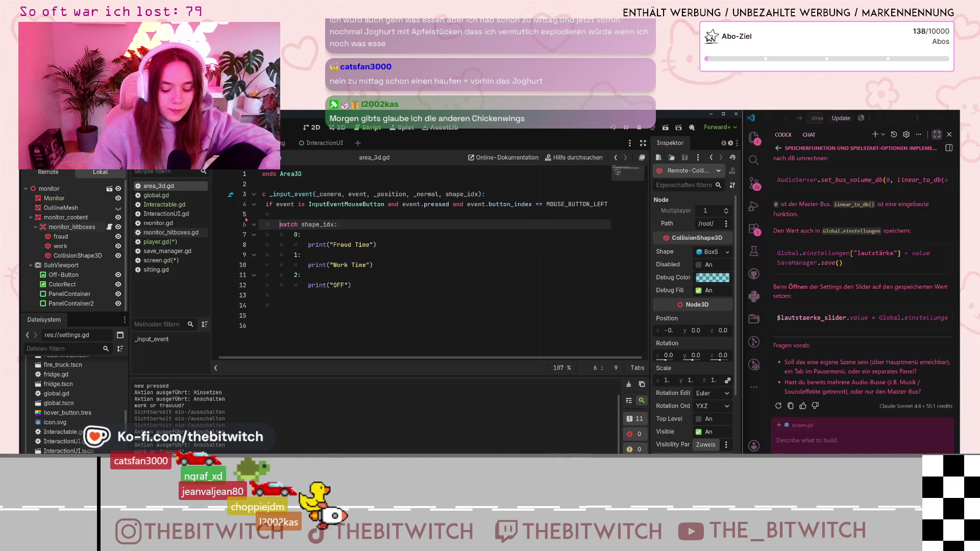
key("Up")
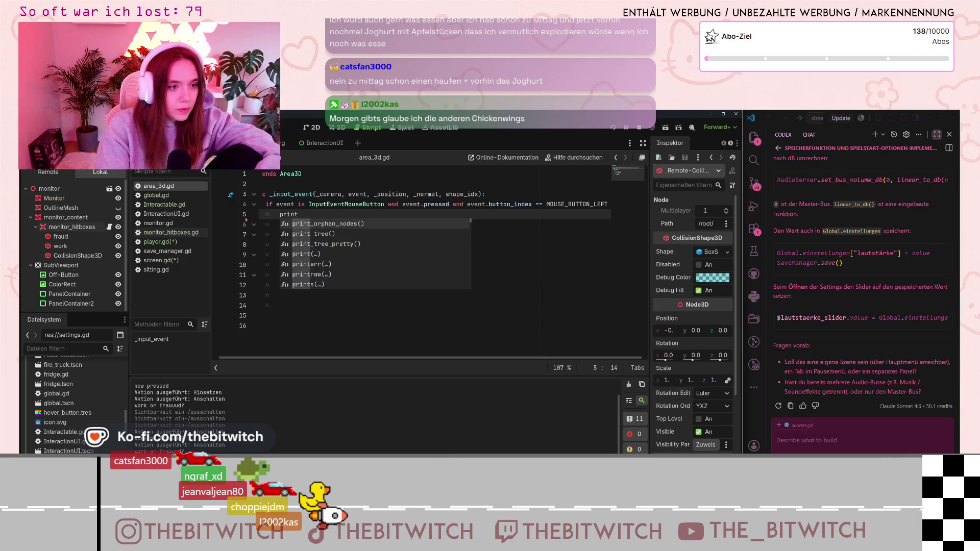
type("(\"k")
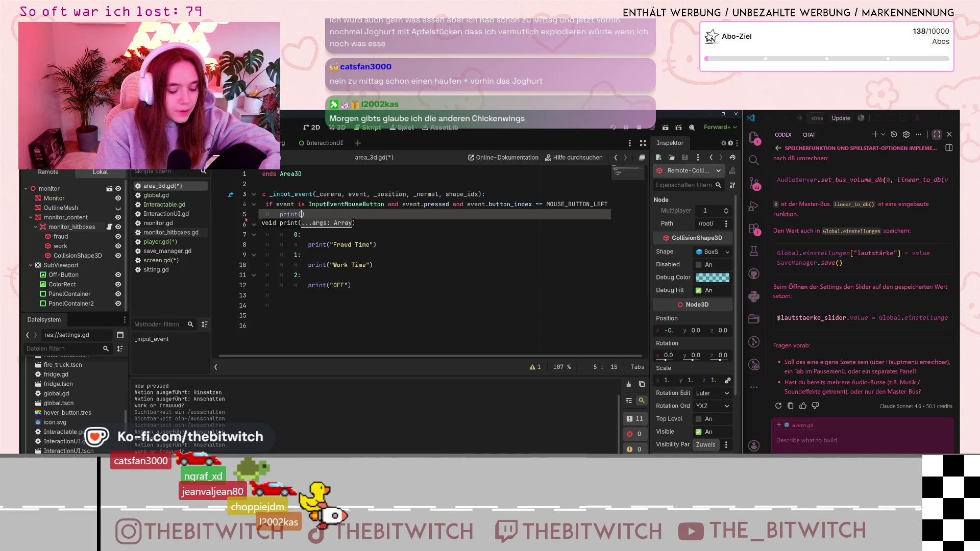
type("lick")
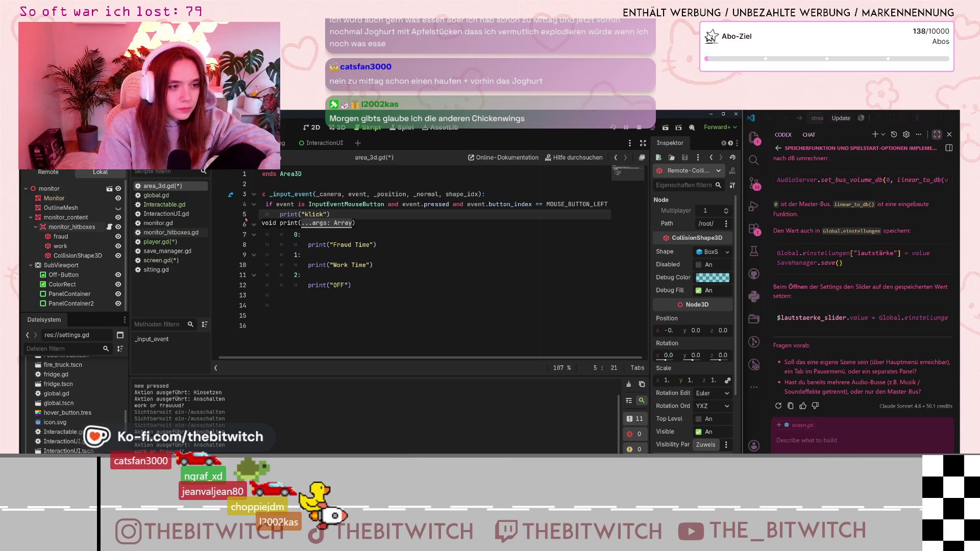
left_click(334, 266)
key("ctrl+s")
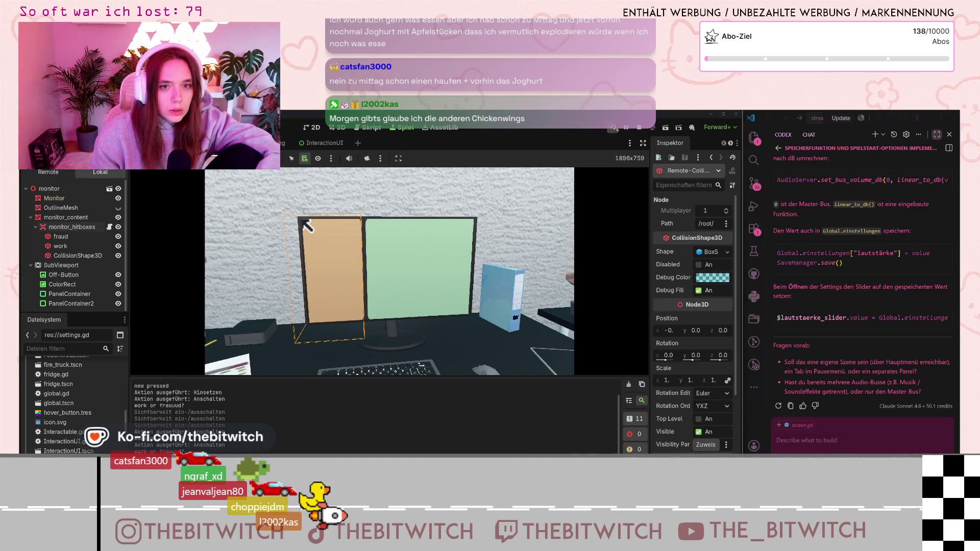
Restart the game with F5, start Neuer Spielstand, sit at the desk, and zoom into the monitor.
key("F5")
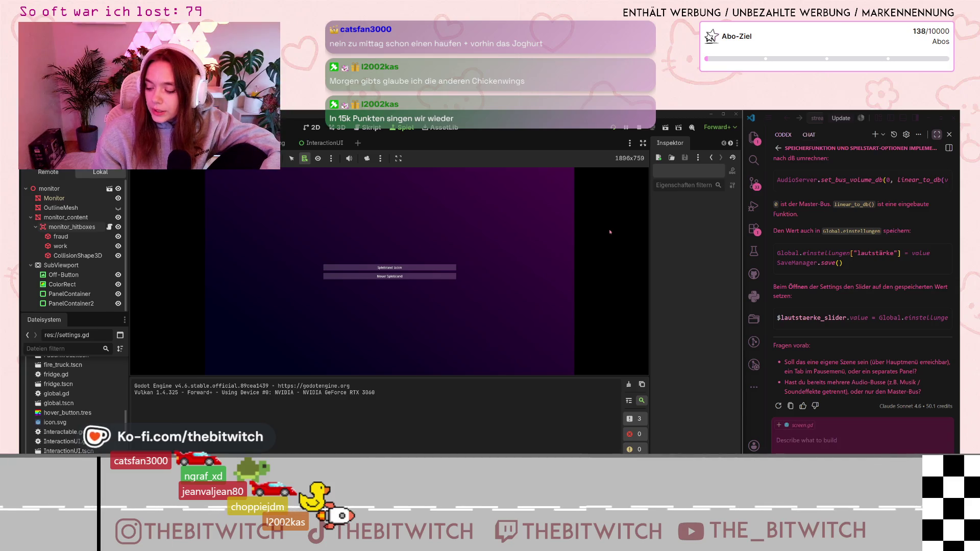
left_click(397, 286)
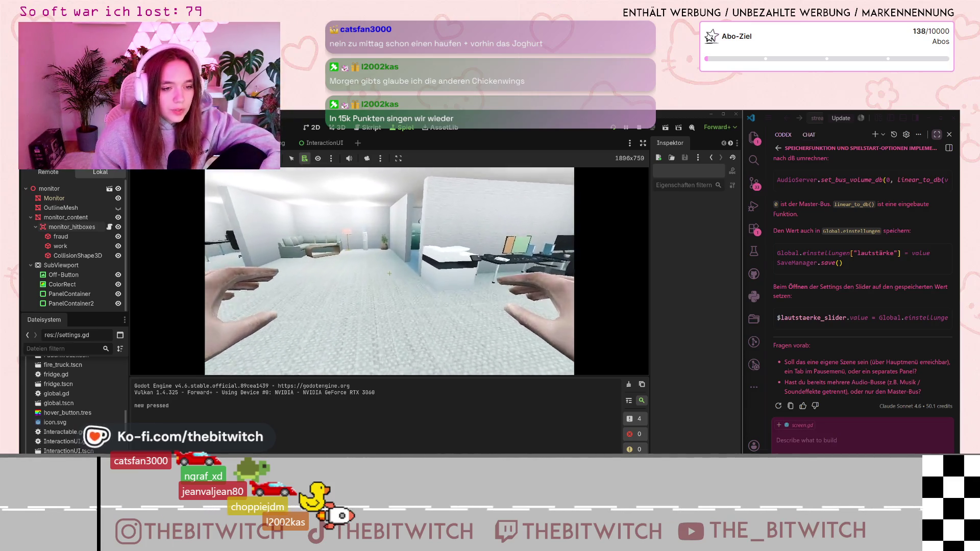
key("e")
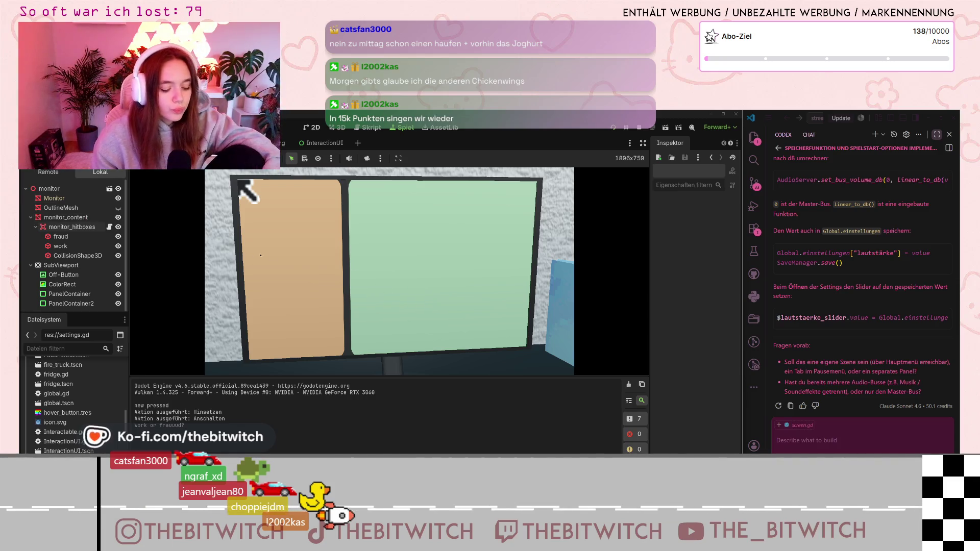
key("Escape")
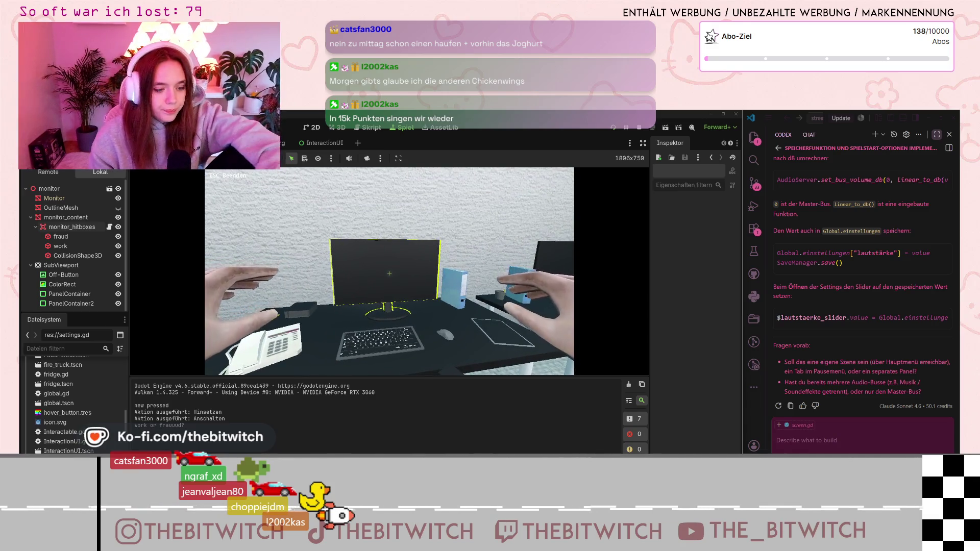
left_click(389, 274)
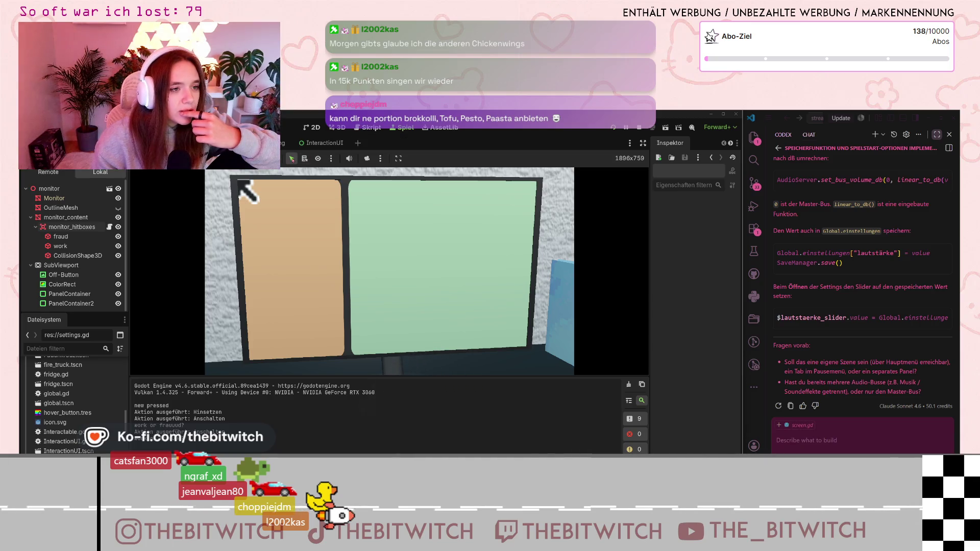
Inspect the monitor's CollisionShape3D boxes and a CSGBox3D size via in-game node lists.
right_click(333, 230, "alt")
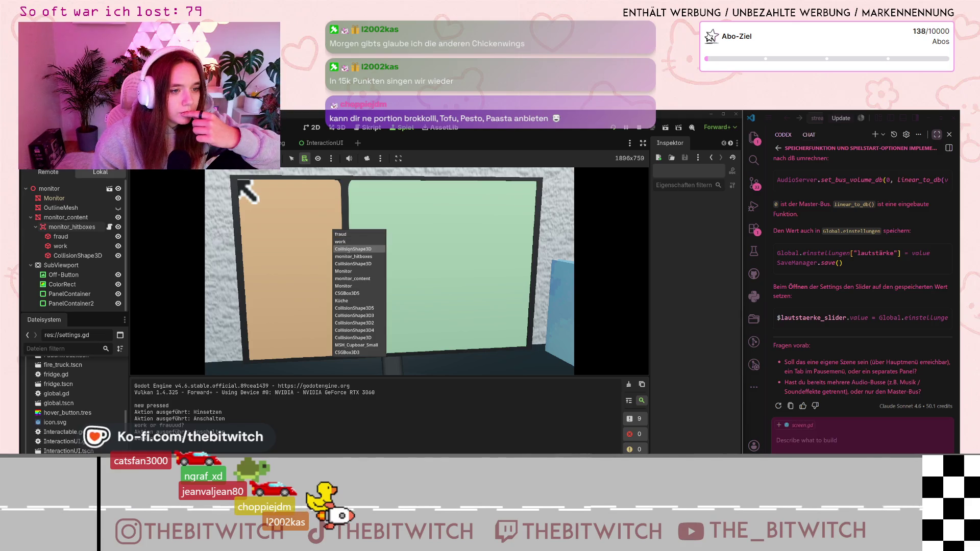
left_click(348, 250)
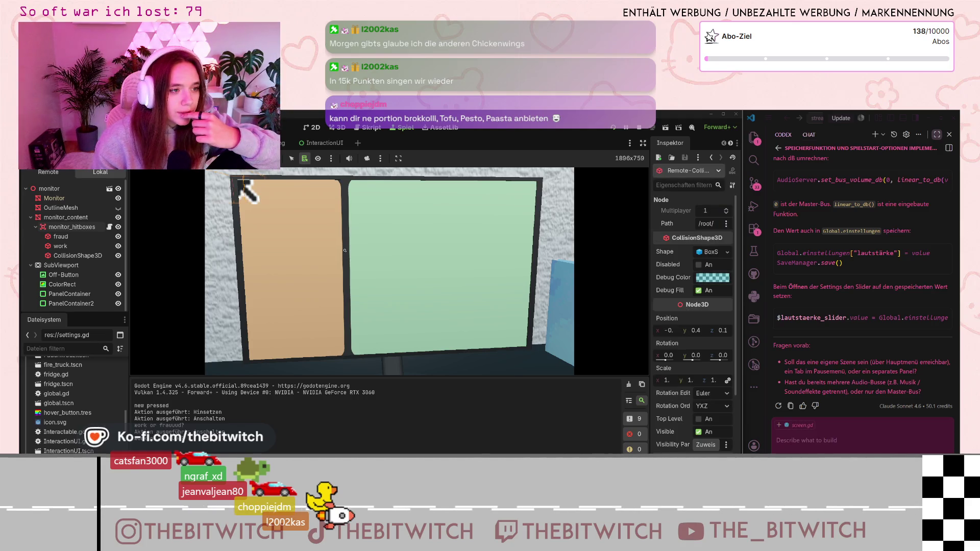
right_click(345, 251, "alt")
left_click(346, 271)
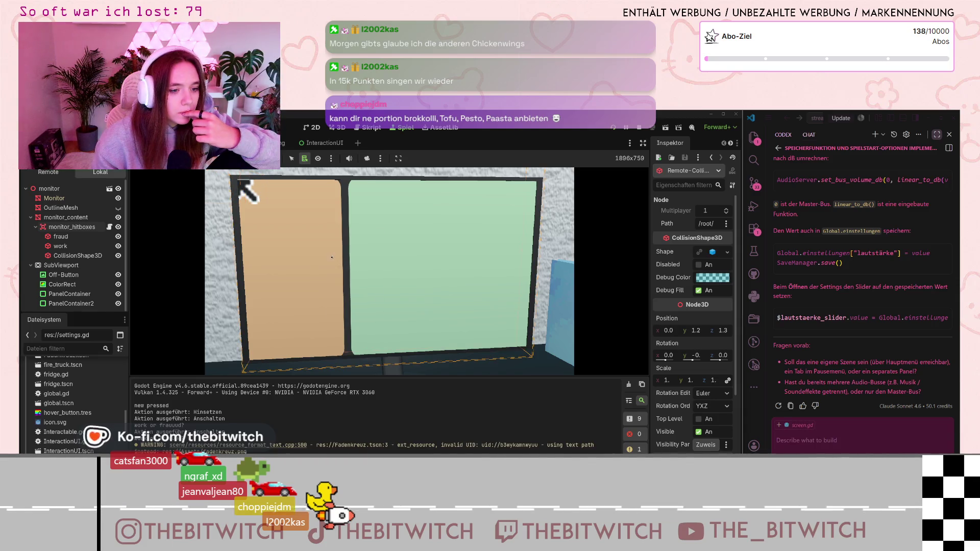
right_click(334, 273, "alt")
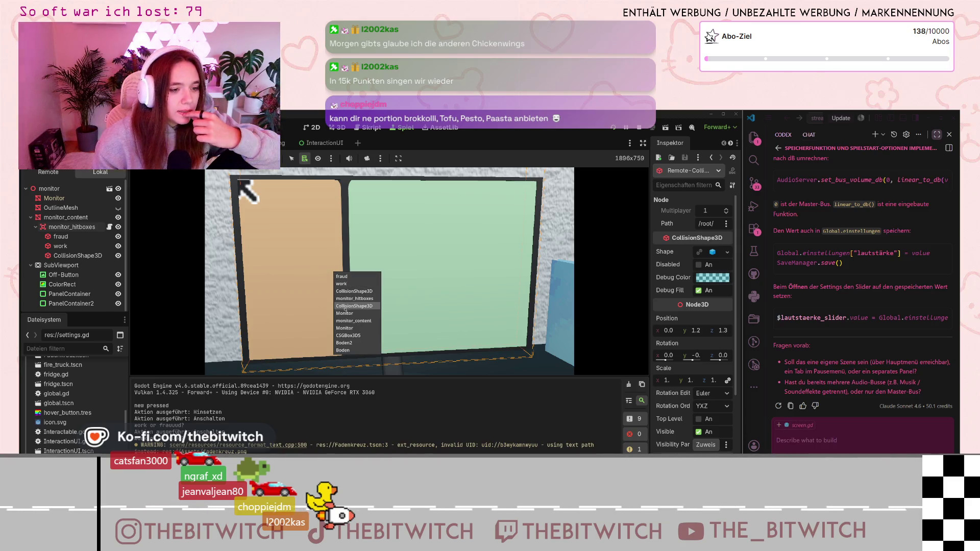
left_click(348, 336)
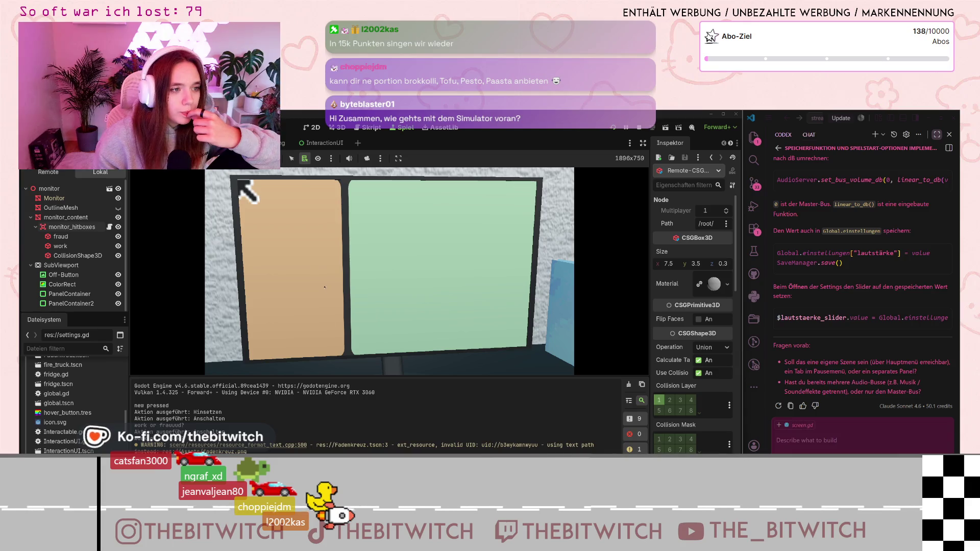
right_click(331, 261)
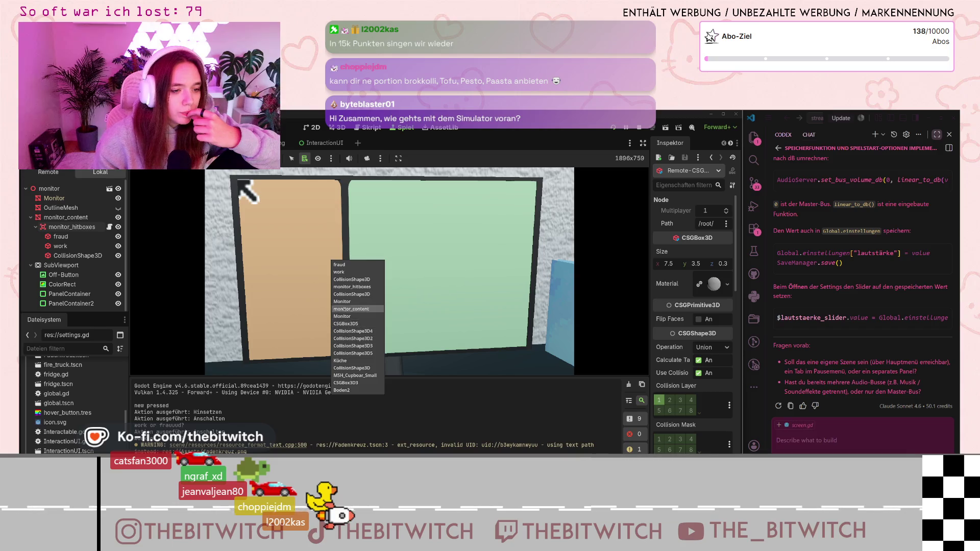
left_click(353, 331)
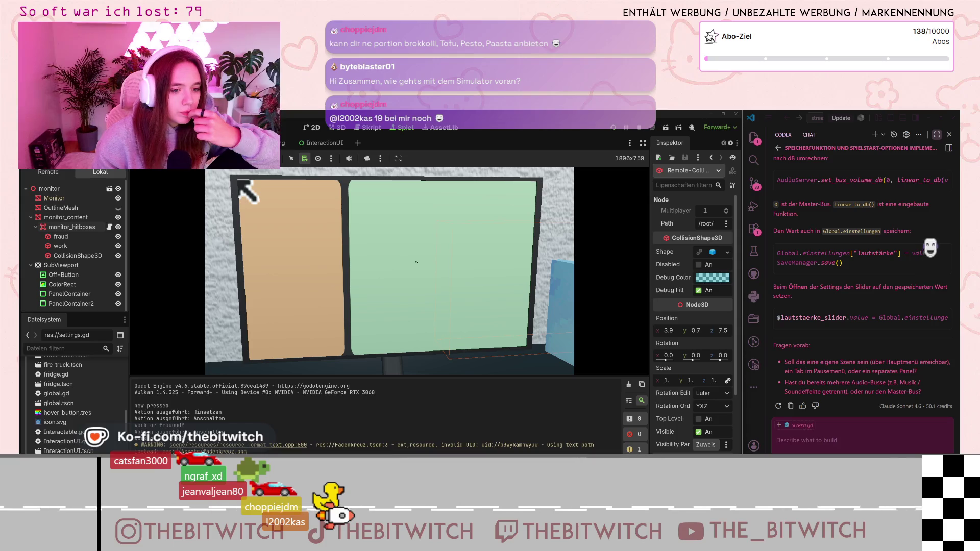
Check nodes under the green panel, enable in-game object picking, and return to area_3d.gd.
right_click(496, 250, "alt")
key("Escape")
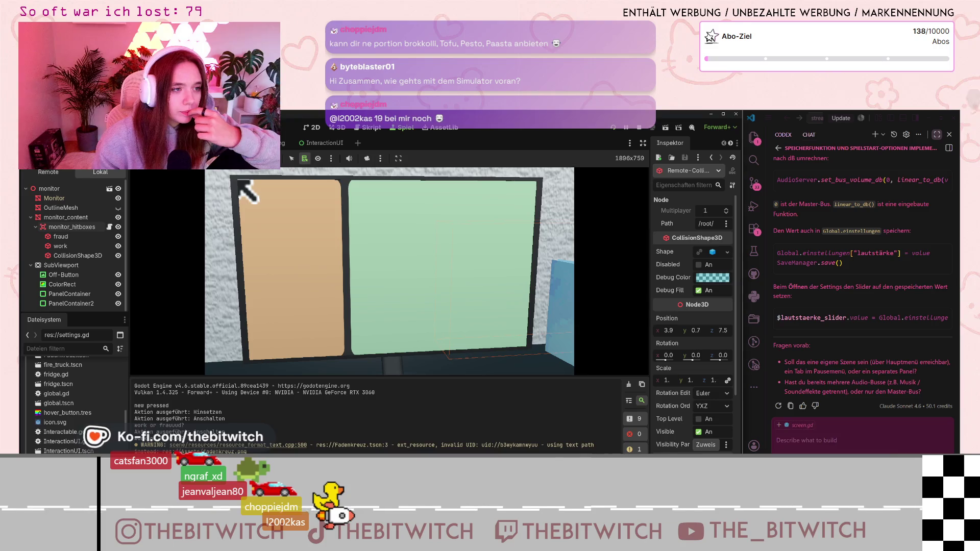
left_click(291, 160)
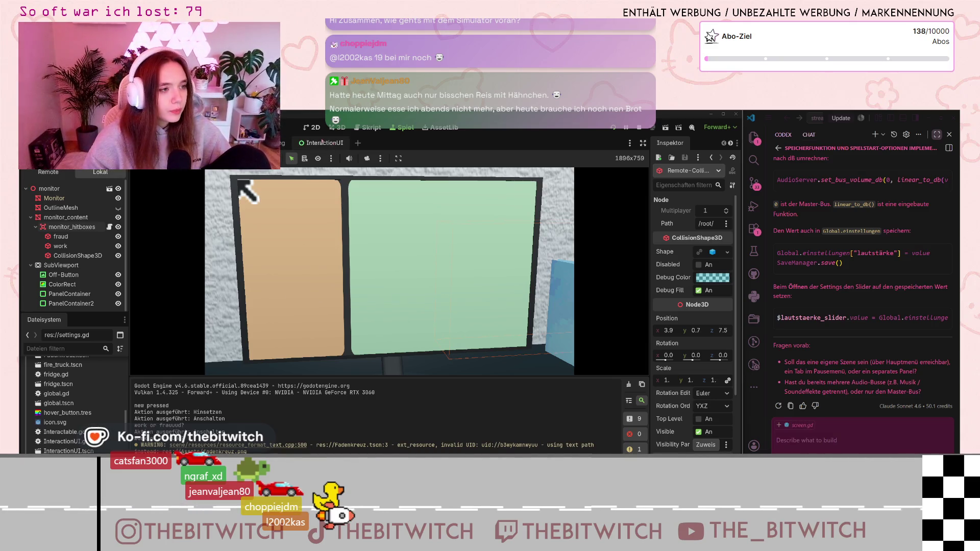
key("ctrl+F3")
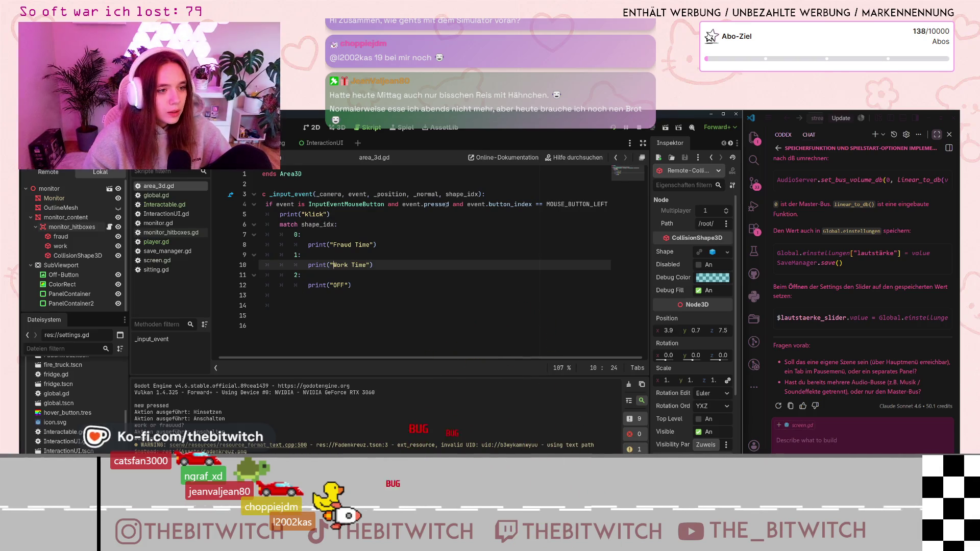
Inspect area_3d.gd's left-click condition on line 4 and its 'klick' print line.
left_click_drag(435, 204, 601, 199)
left_click(607, 205)
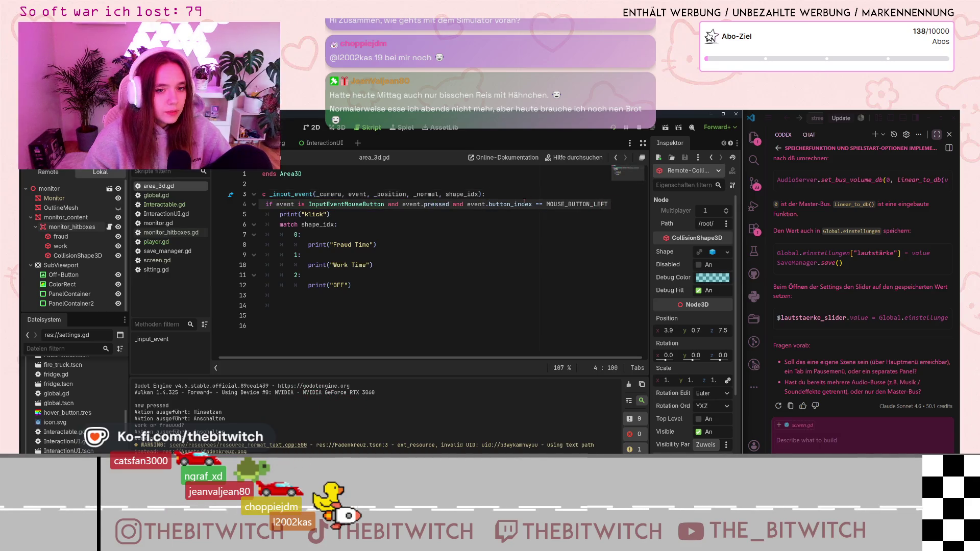
left_click(260, 214)
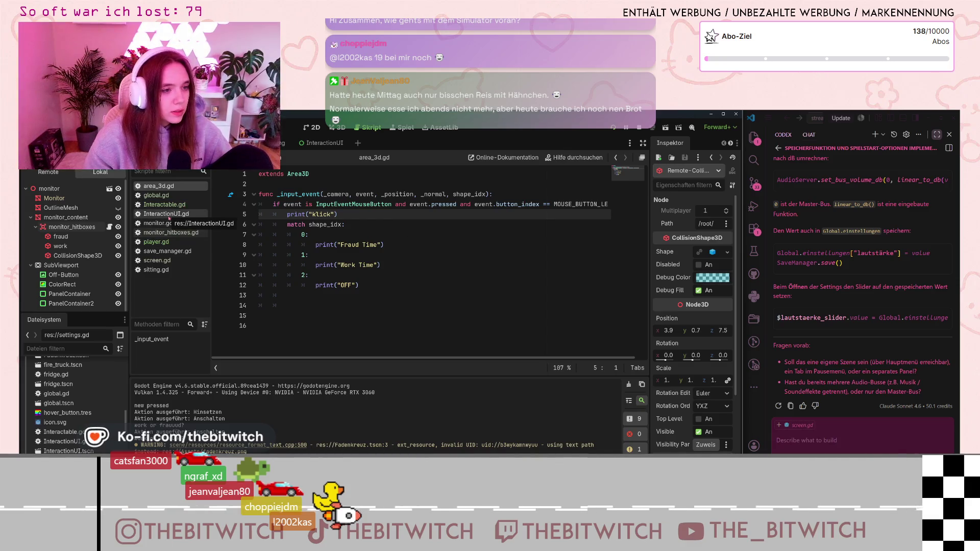
Browse player.gd, save_manager.gd, Interactable.gd and global.gd, then open monitor_hitboxes.gd.
left_click(175, 243)
scroll(452, 299, "down", 3)
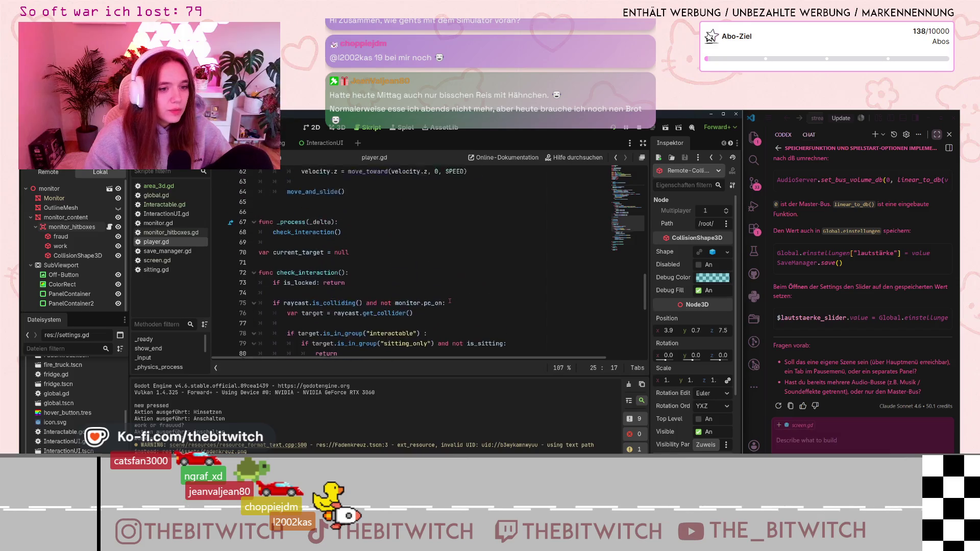
scroll(444, 296, "up", 4)
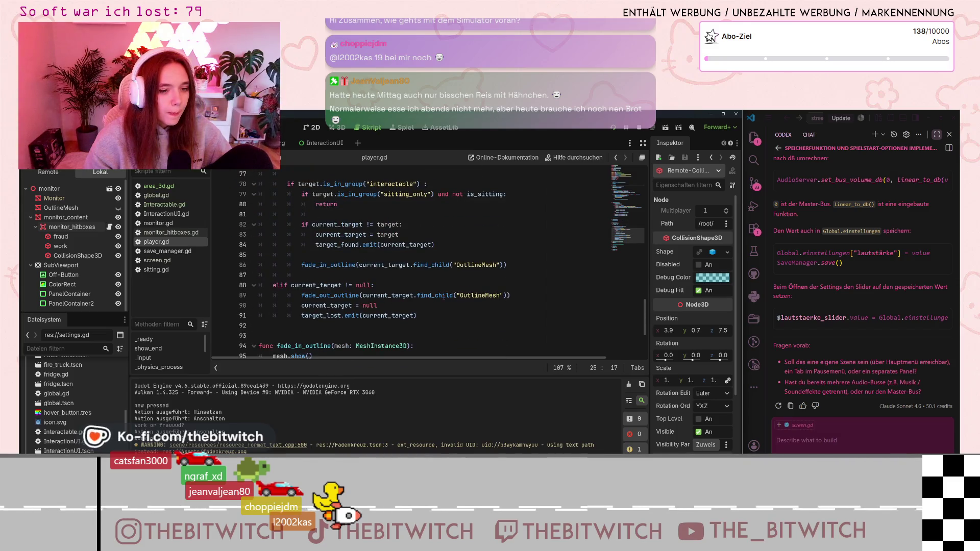
scroll(444, 296, "down", 4)
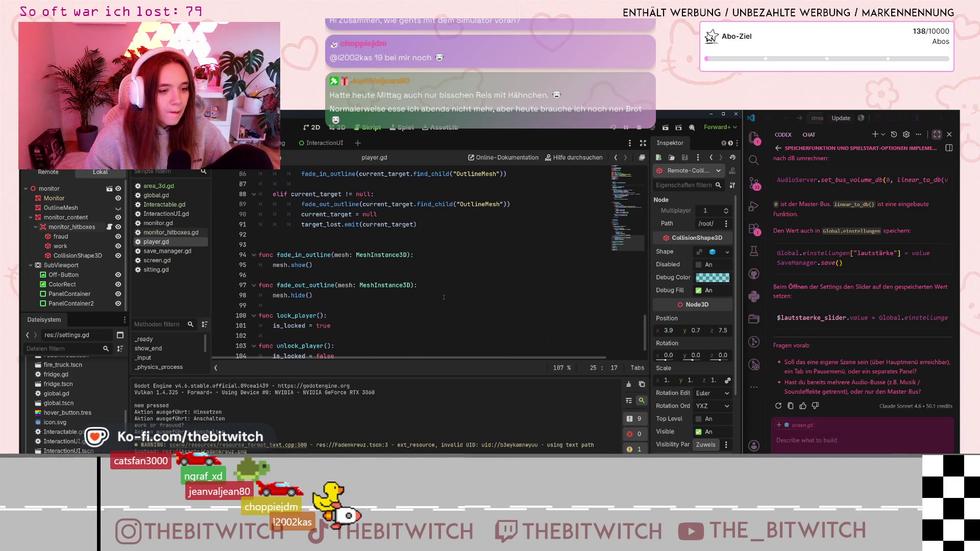
left_click(162, 251)
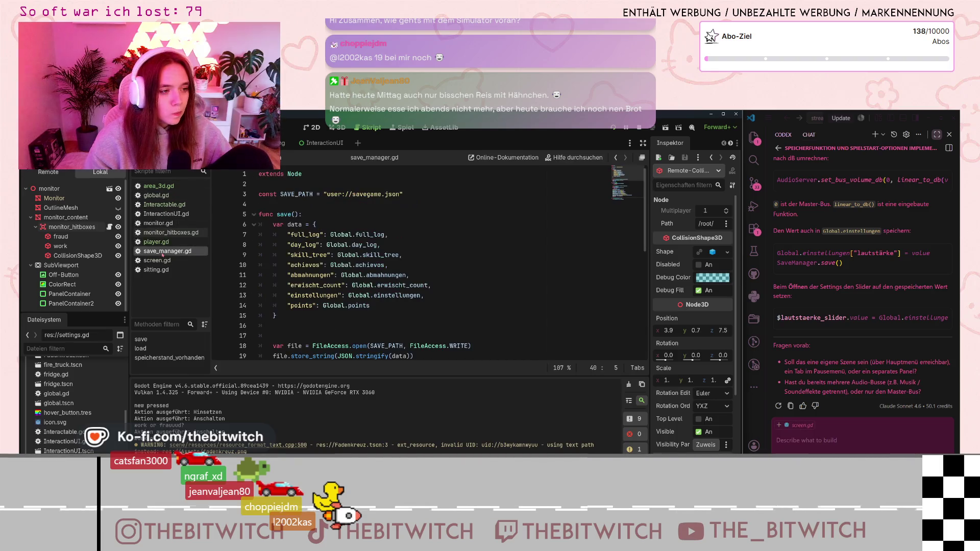
left_click(165, 204)
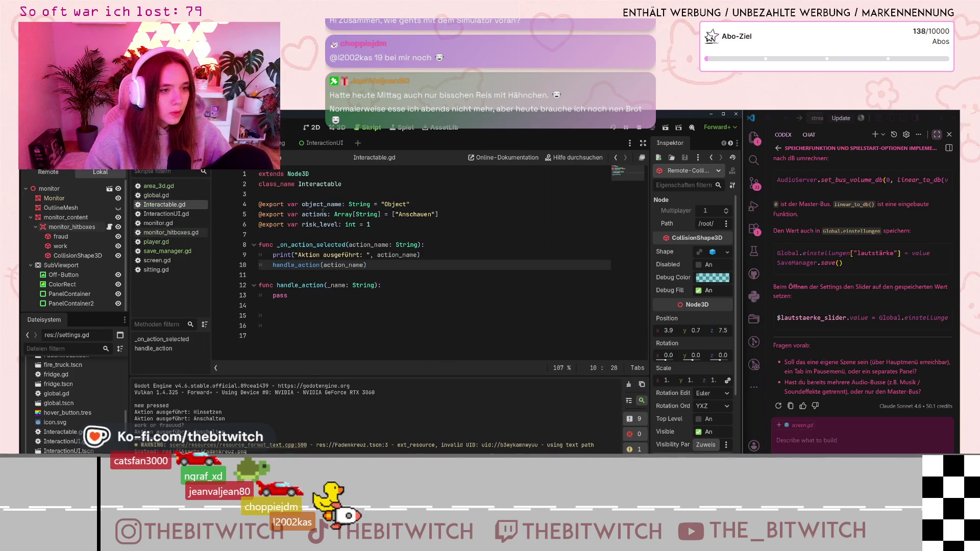
left_click(153, 195)
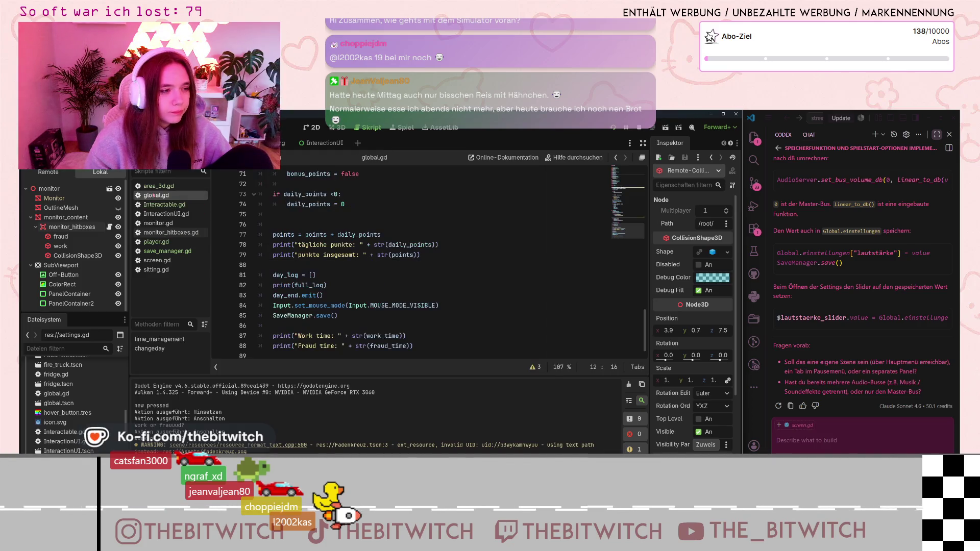
left_click(157, 187)
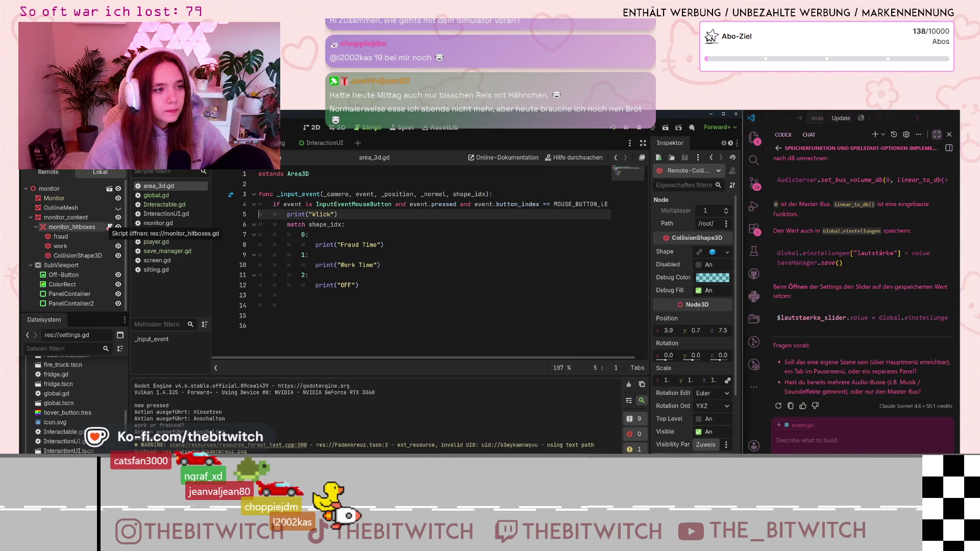
left_click(109, 227)
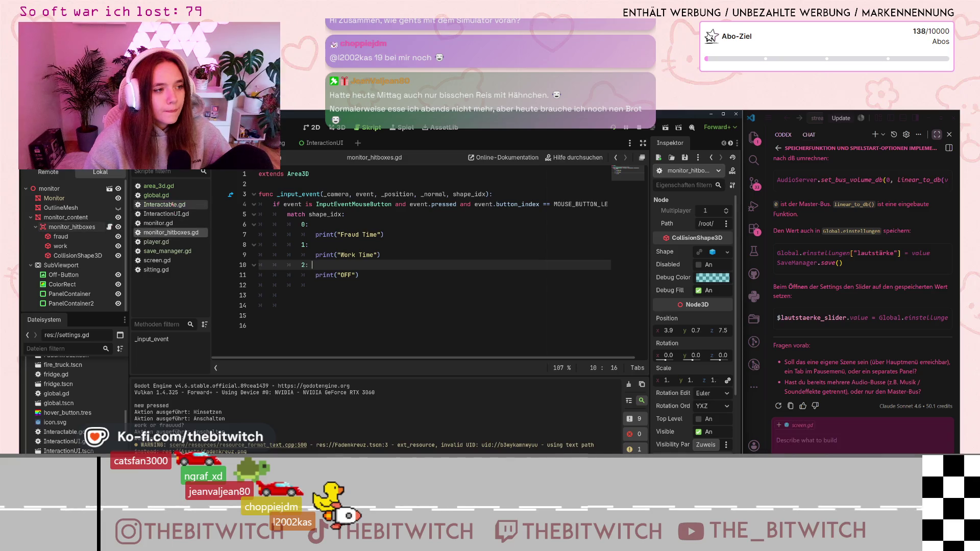
Compare area_3d.gd's click handler with monitor_hitboxes.gd by switching between the two scripts.
left_click(176, 186)
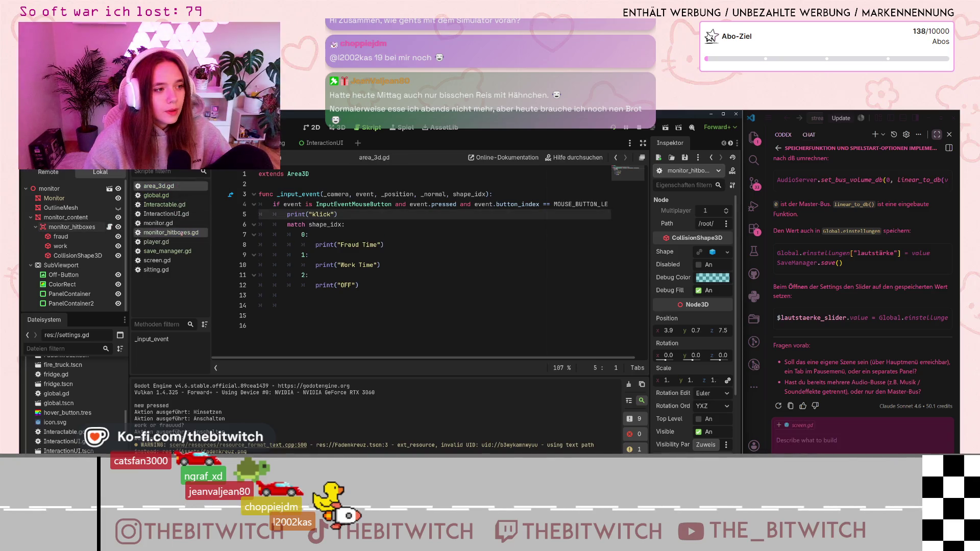
left_click(179, 232)
left_click(176, 186)
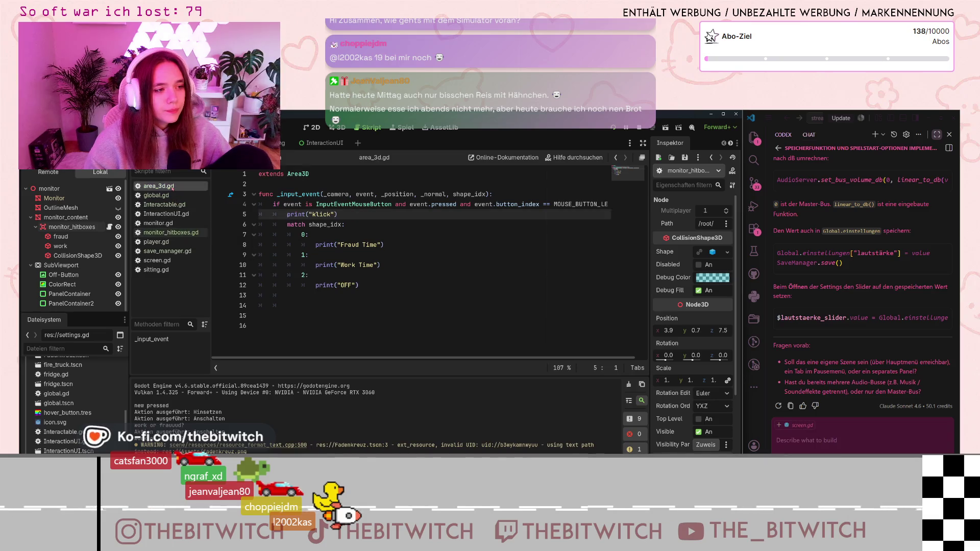
left_click(180, 233)
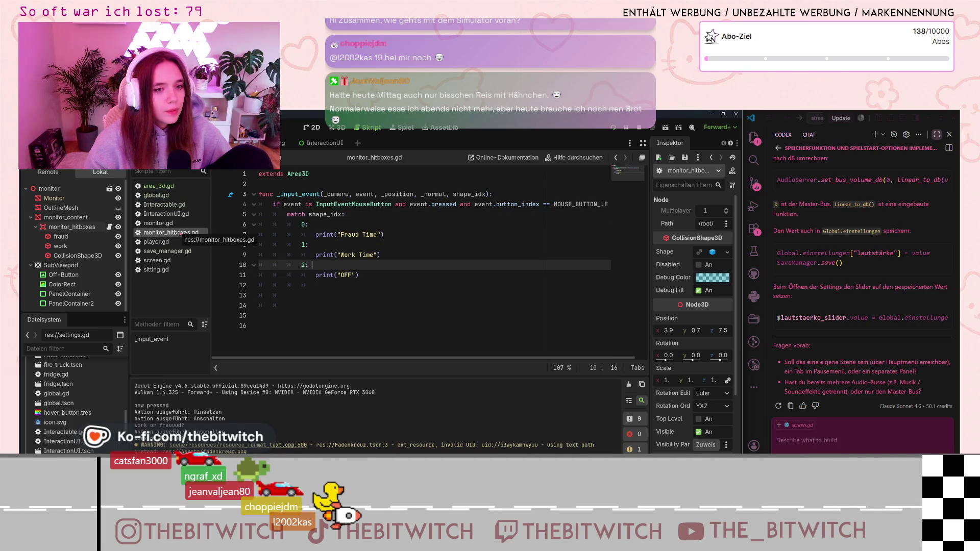
left_click(175, 187)
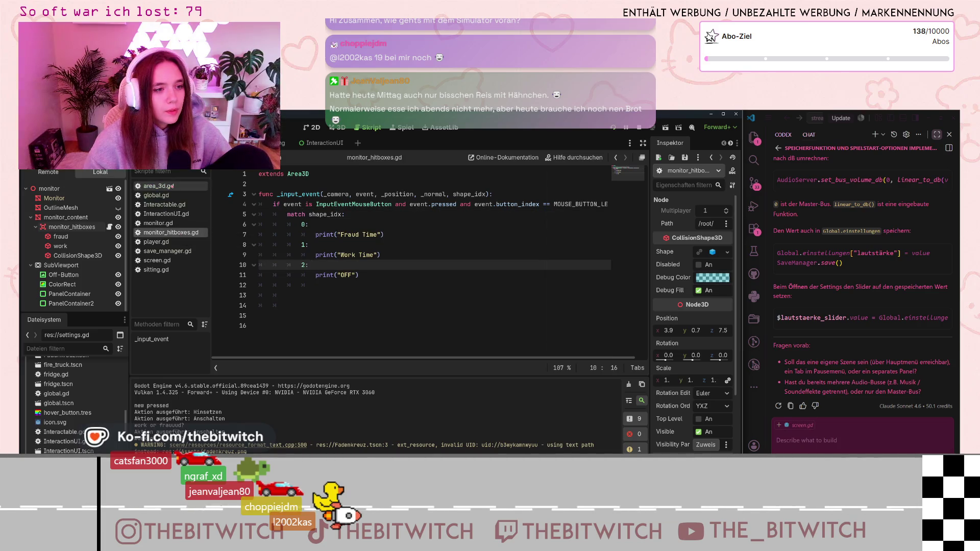
left_click(178, 234)
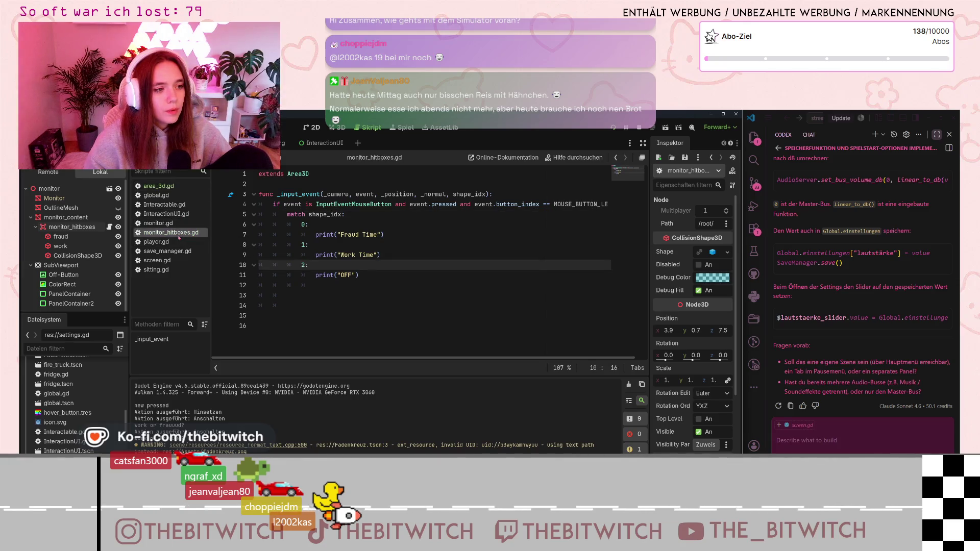
left_click(175, 187)
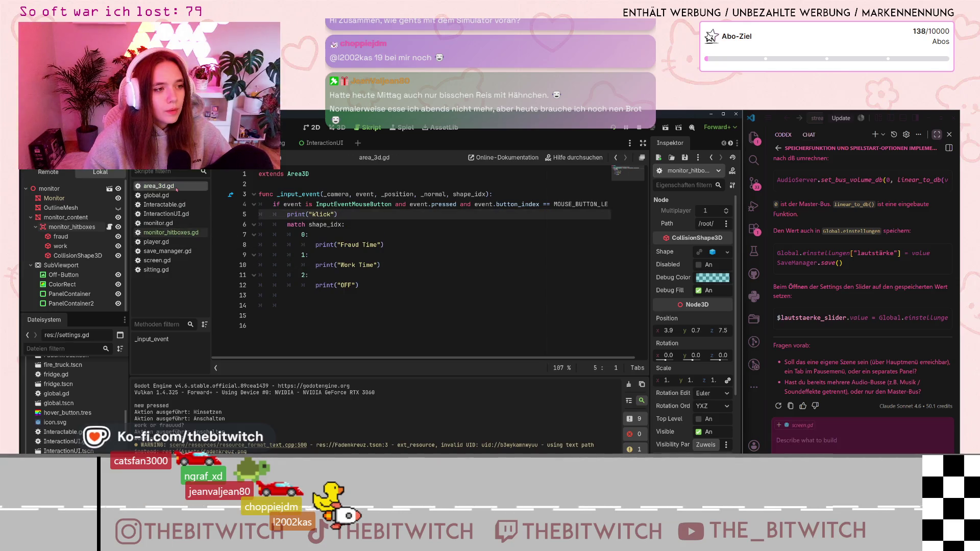
left_click(177, 233)
left_click(169, 186)
right_click(165, 186)
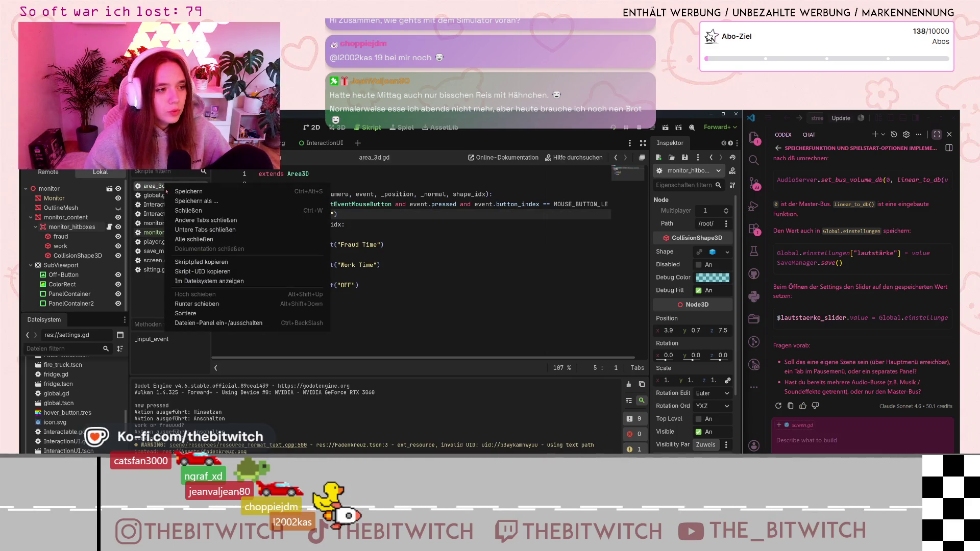
left_click(160, 235)
Paste area_3d.gd's print("klick") above 'match shape_idx:' in monitor_hitboxes.gd, save, and run.
left_click_drag(337, 215, 287, 215)
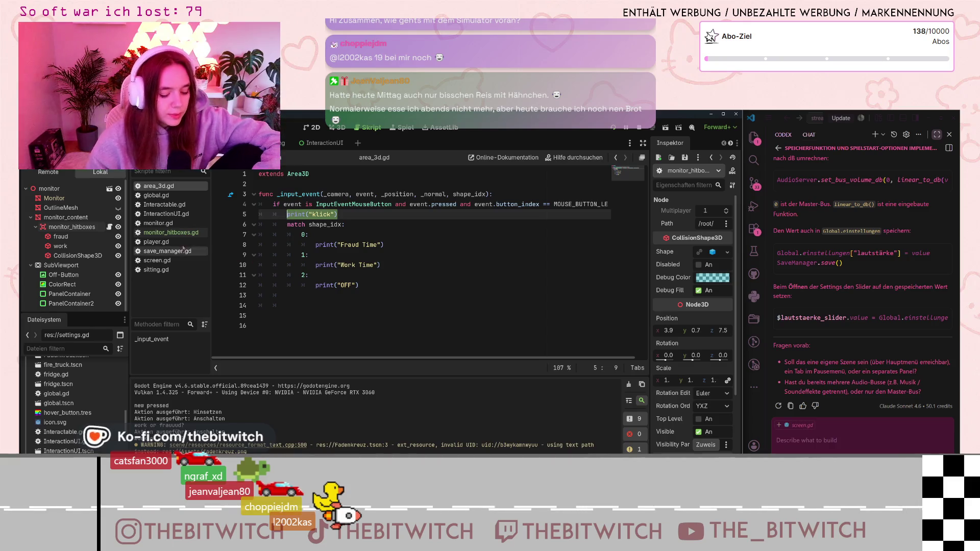
left_click(171, 232)
left_click(286, 214)
key("Return")
key("Up")
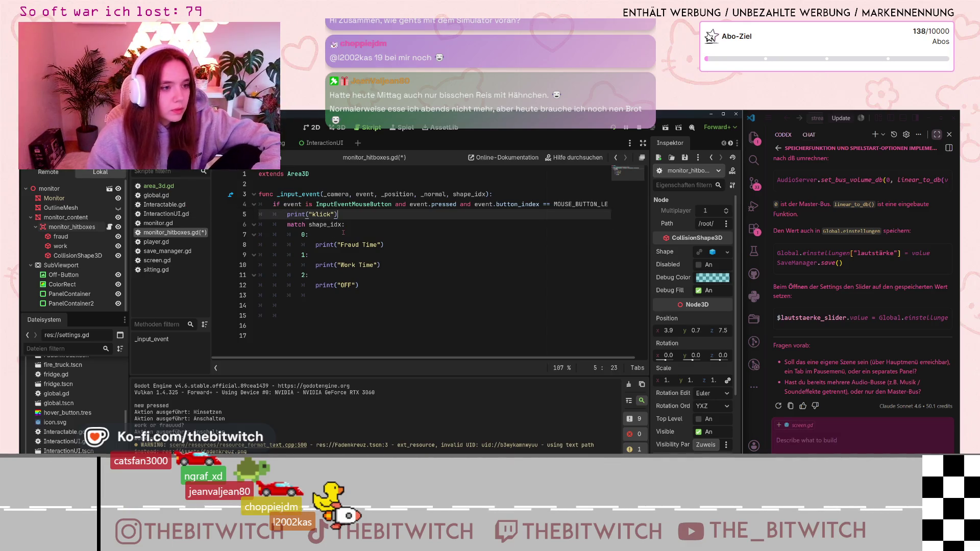
key("Down")
key("Down")
key("ctrl+s")
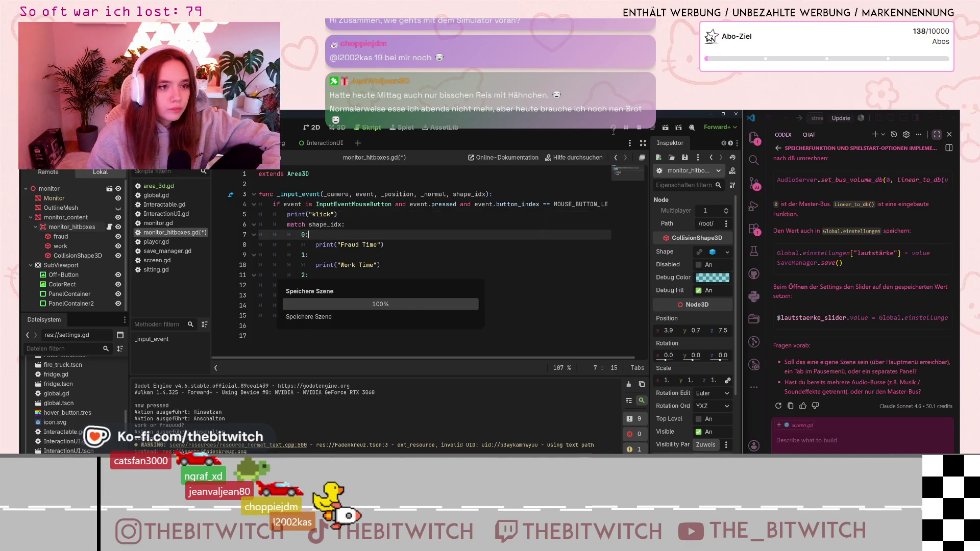
key("F5")
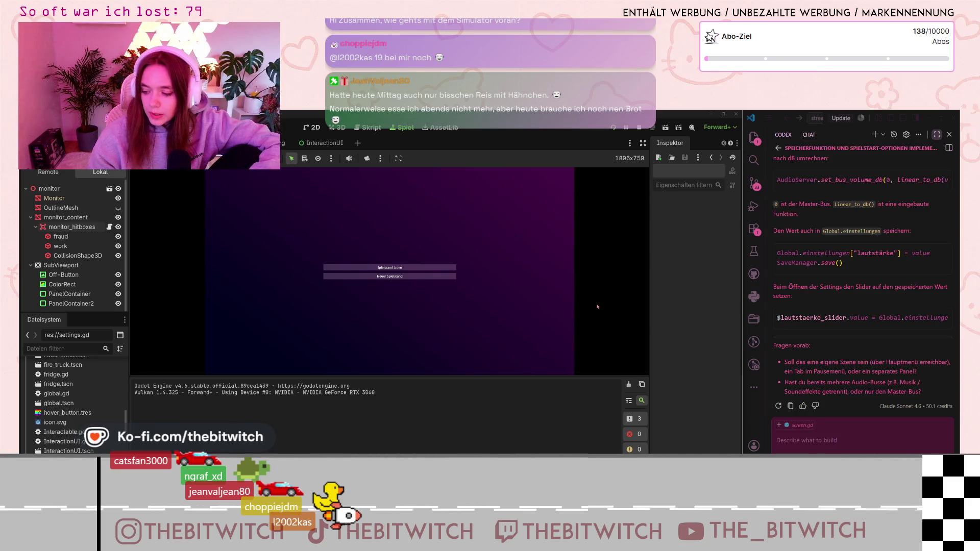
Start a game with Neuer Spielstand, walk up to the desk, and interact with the monitor.
left_click(370, 278)
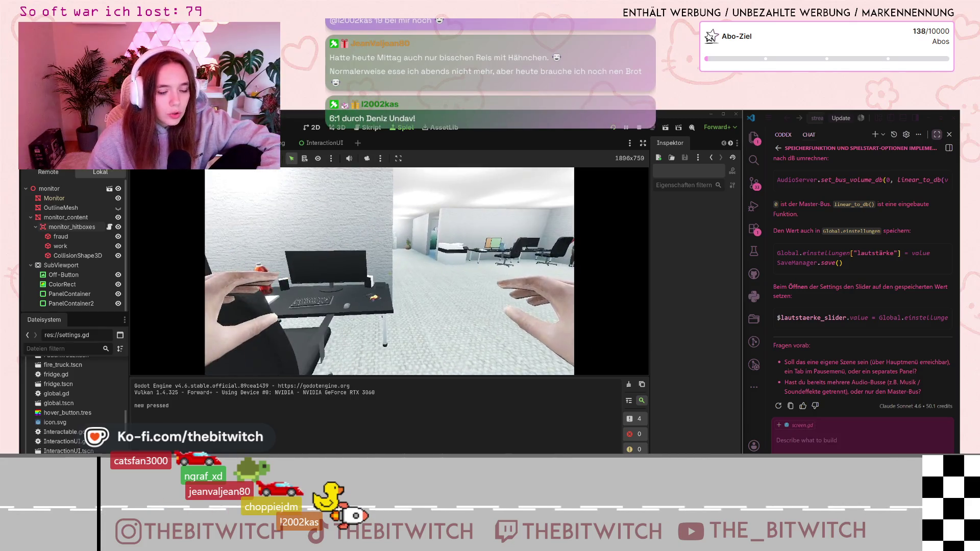
key("Escape")
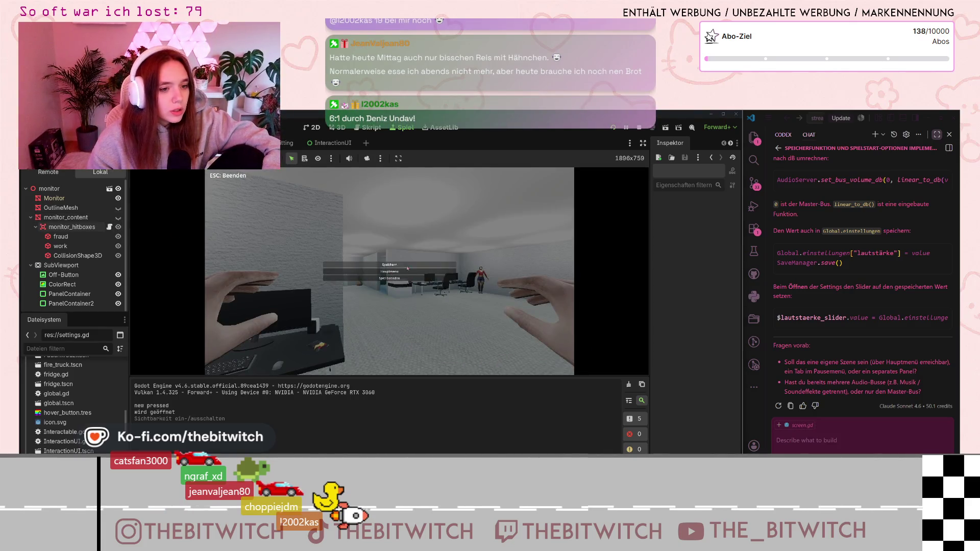
key("Escape")
key("w")
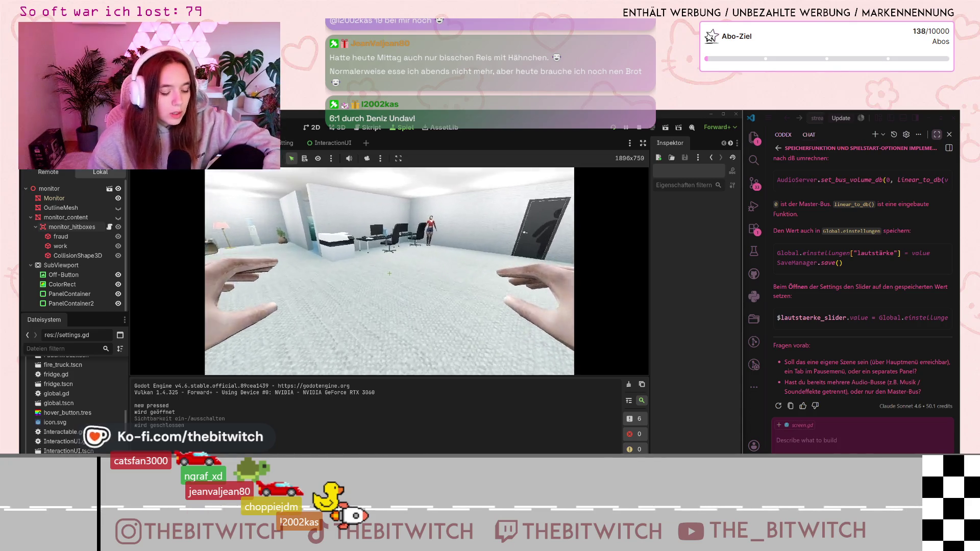
key("w")
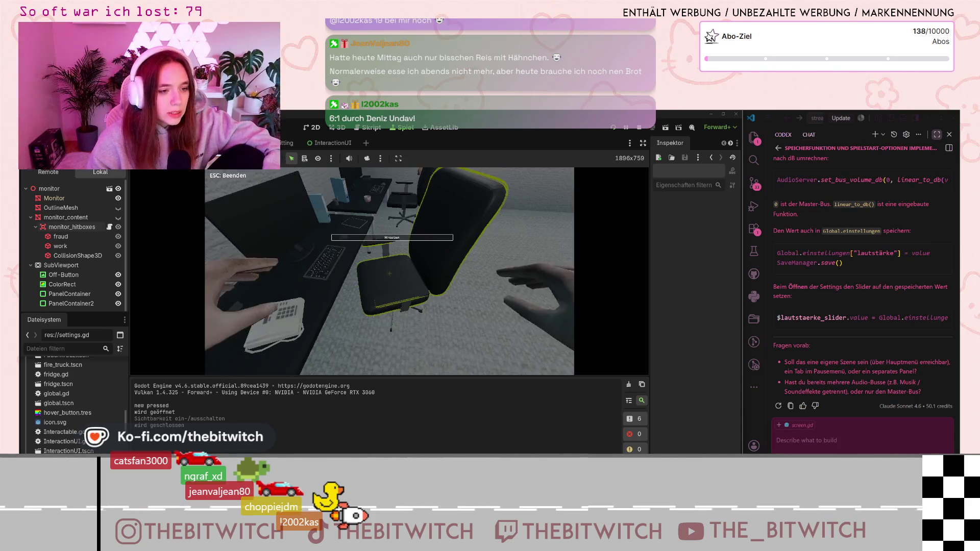
key("e")
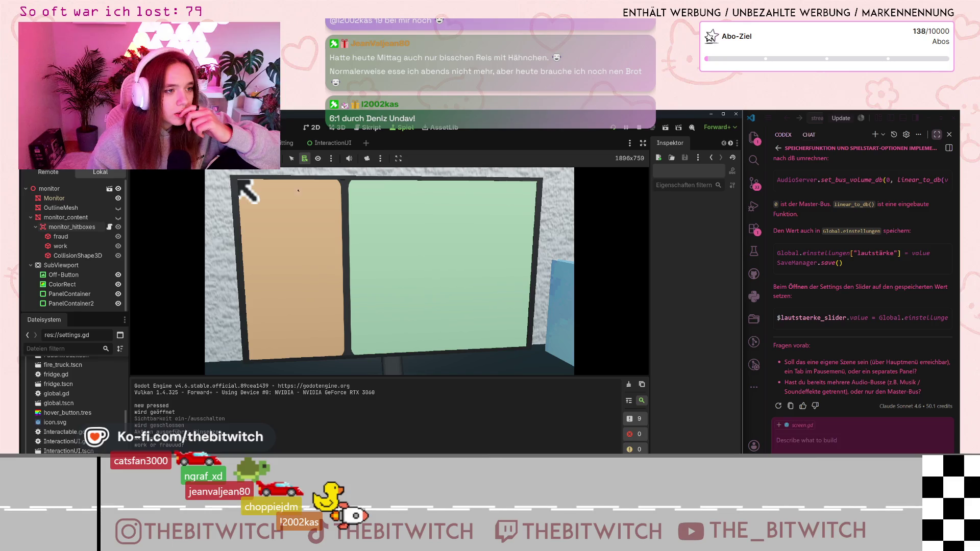
Inspect the CollisionShape3D and StaticBody3D nodes under various monitor spots via the node-pick list.
right_click(335, 225, "alt")
left_click(354, 244)
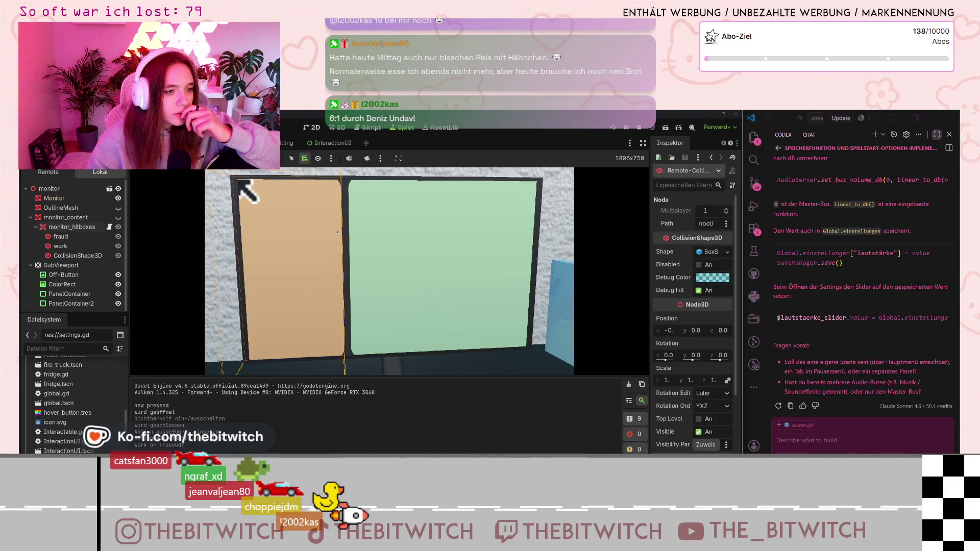
right_click(363, 222, "alt")
left_click(367, 232)
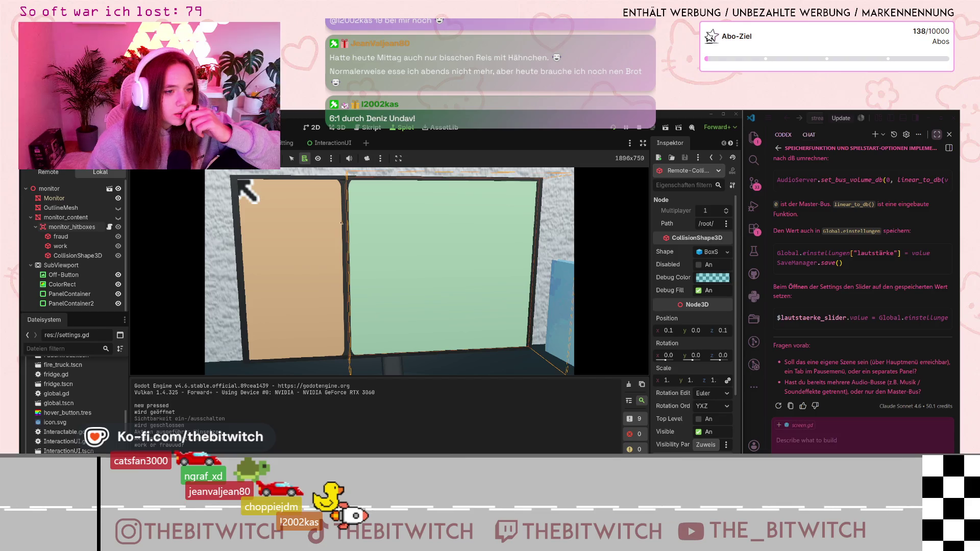
right_click(330, 221, "alt")
left_click(334, 229)
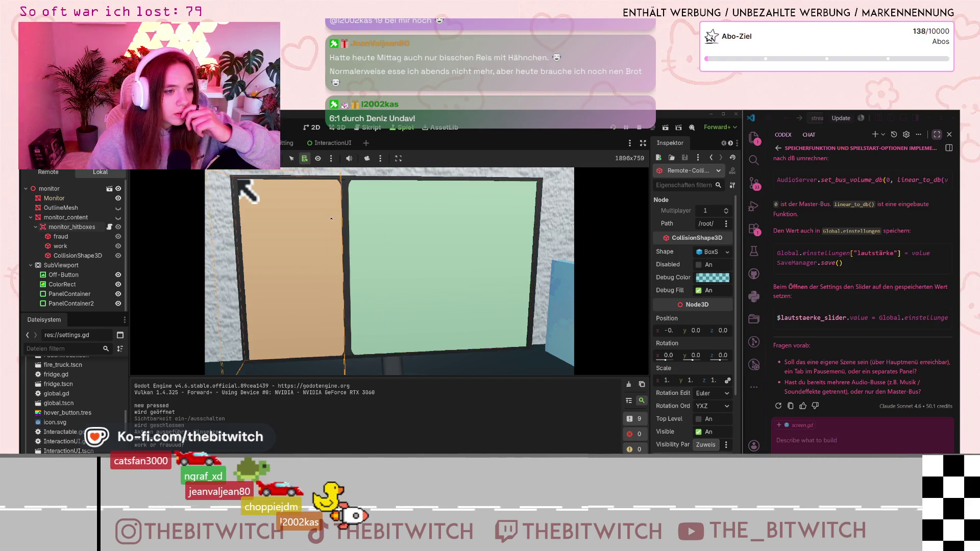
right_click(331, 219, "alt")
left_click(342, 229)
right_click(329, 222, "alt")
left_click(339, 227)
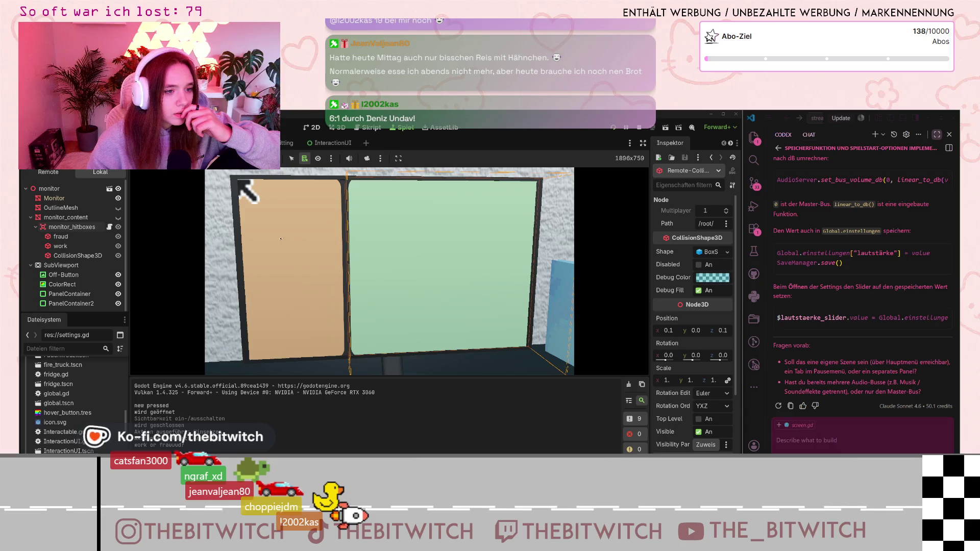
right_click(280, 238, "alt")
left_click(281, 258)
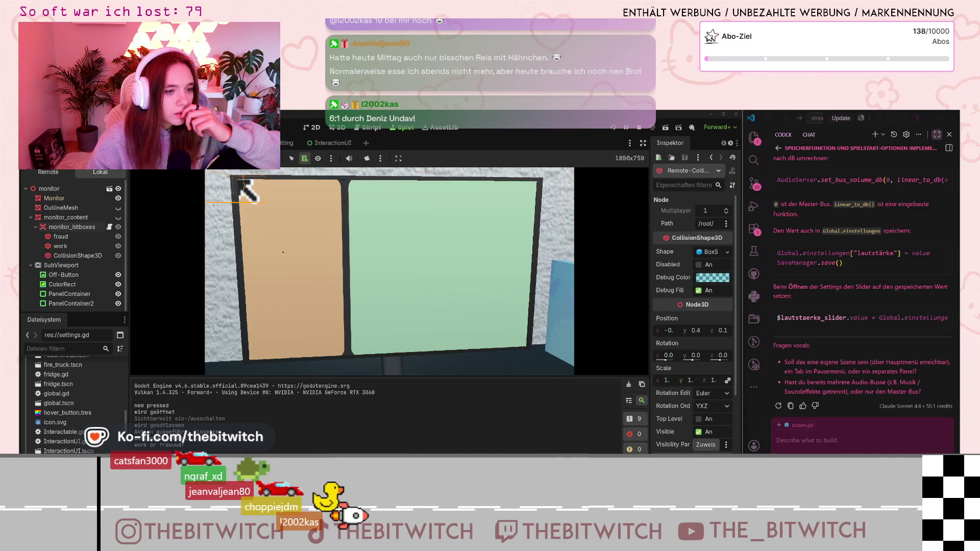
right_click(298, 223, "alt")
left_click(303, 266)
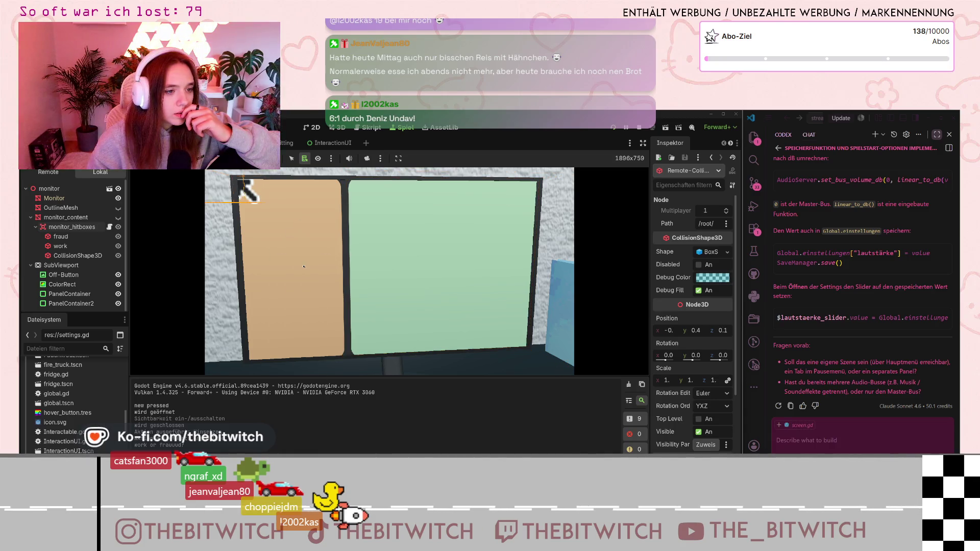
right_click(296, 230, "alt")
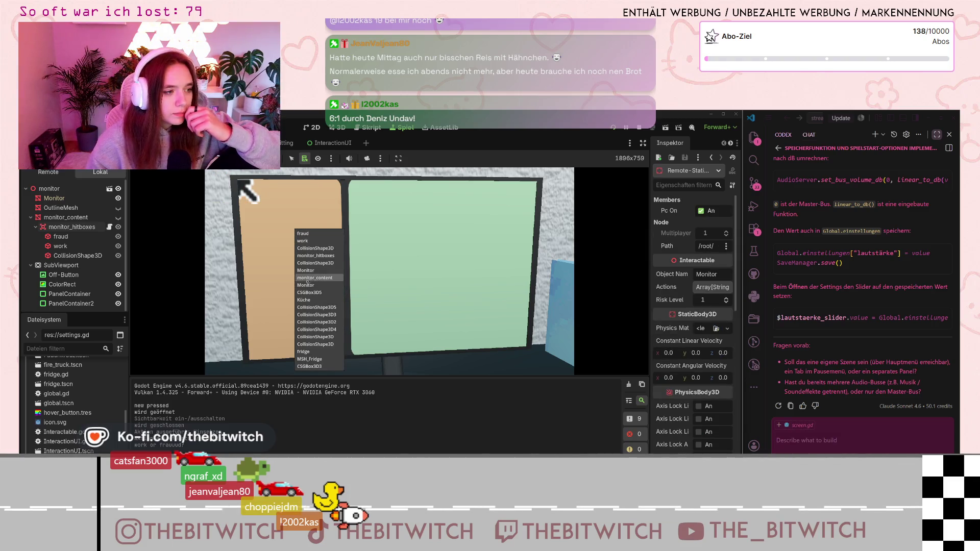
Return to the Select tool and inspect monitor_hitboxes' CollisionShape3D in the Remote scene tree.
left_click(260, 245)
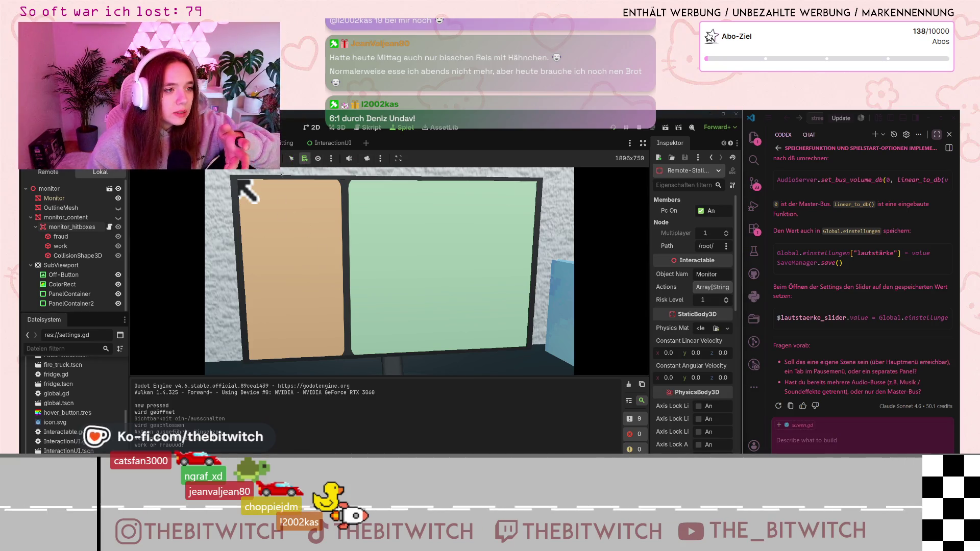
right_click(336, 238, "alt")
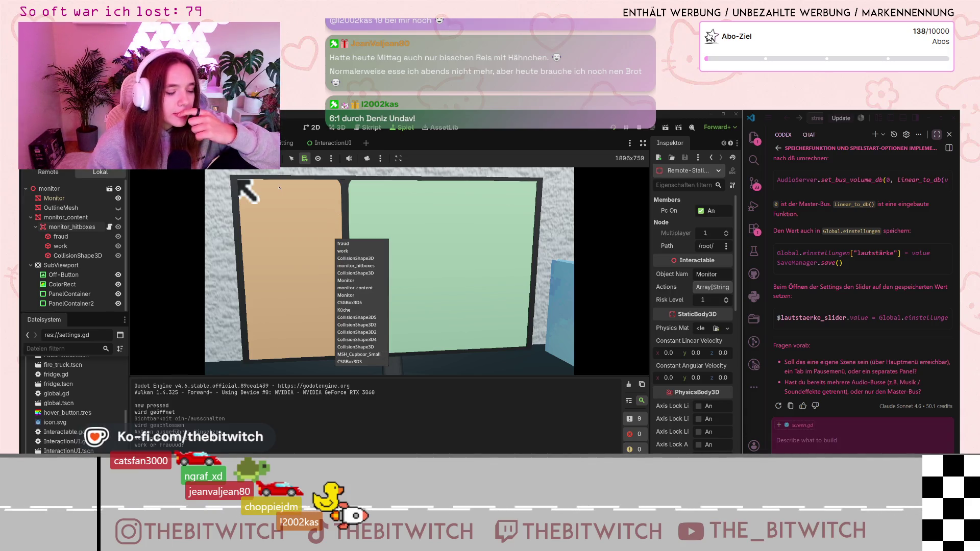
left_click(292, 159)
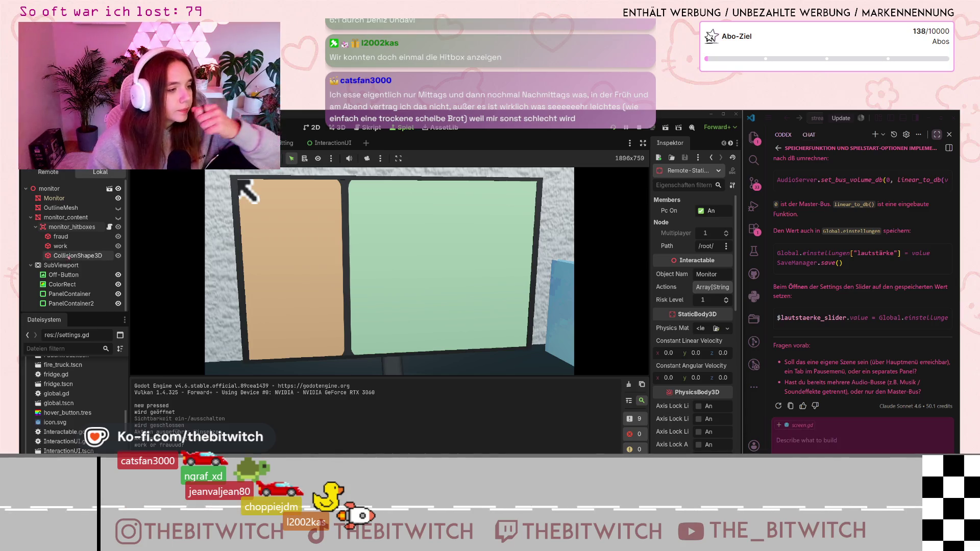
left_click(68, 256)
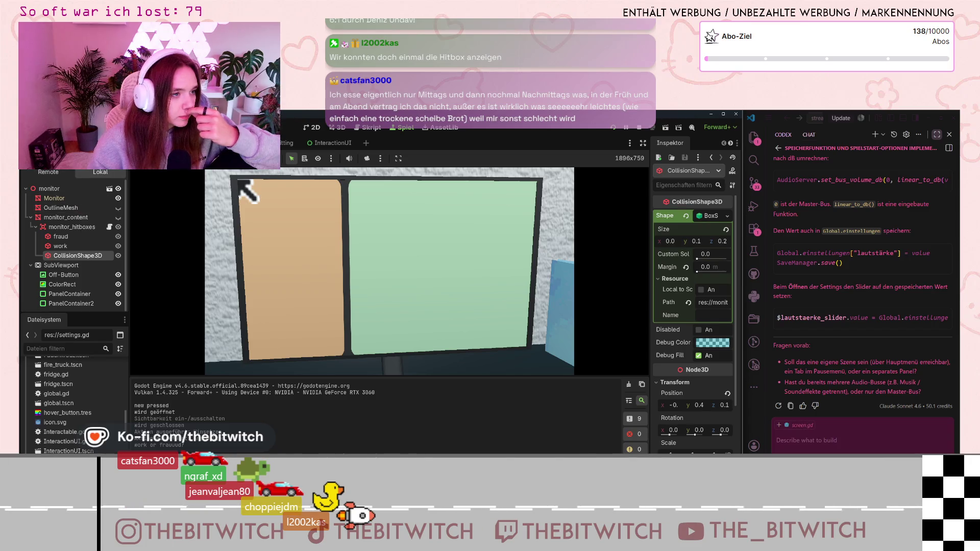
Switch the Scene dock to Lokal and bring up monitor_hitboxes.gd in the script editor.
left_click(100, 172)
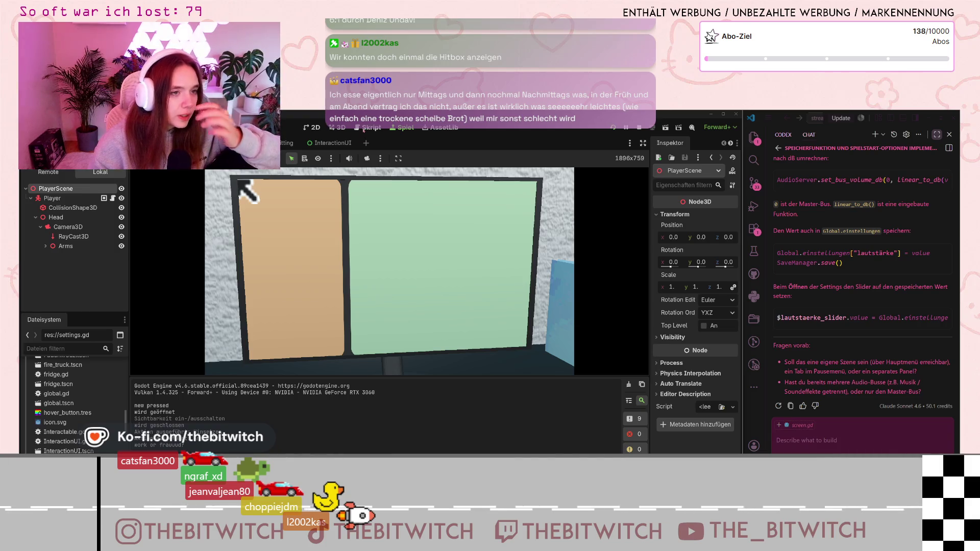
left_click(363, 129)
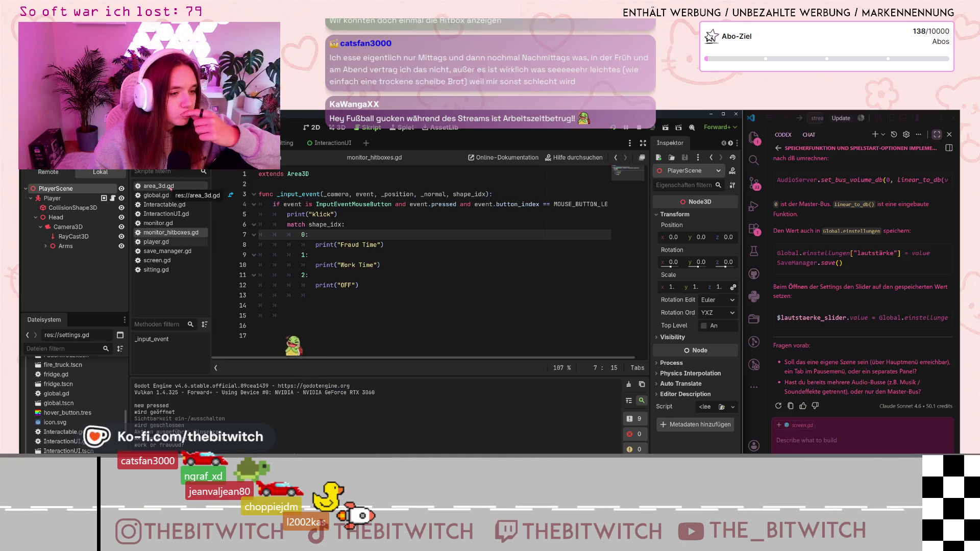
Look over monitor.gd, screen.gd and area_3d.gd in turn, then open player.gd.
left_click(332, 215)
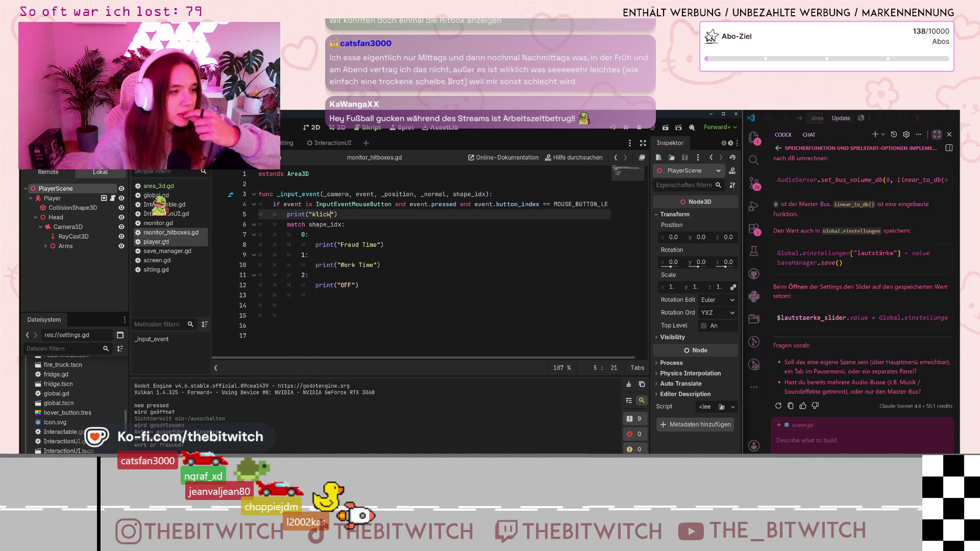
left_click(160, 224)
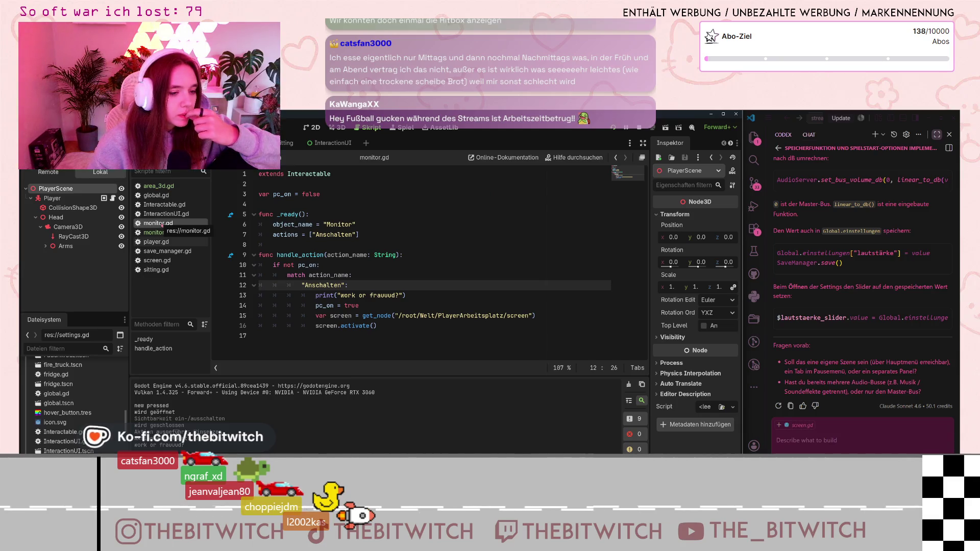
left_click(157, 260)
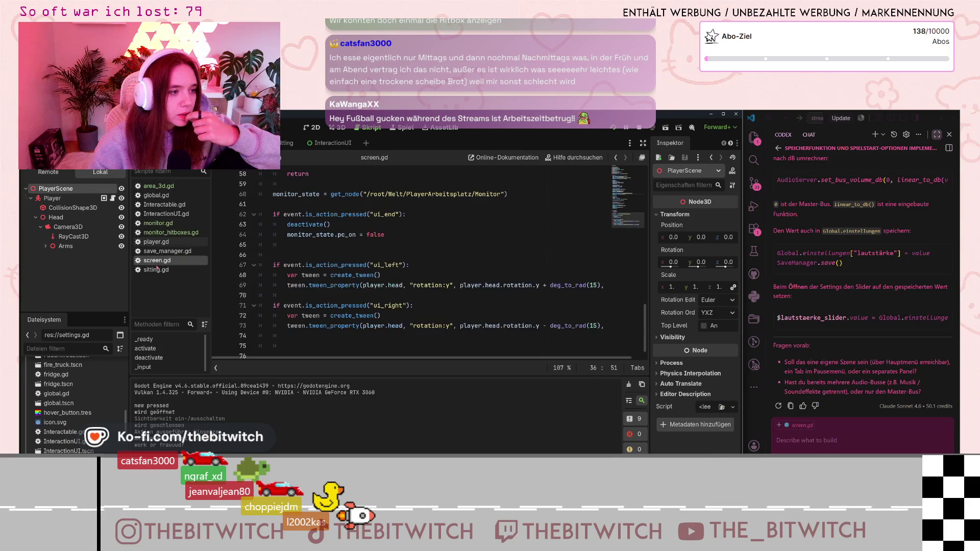
left_click(301, 243)
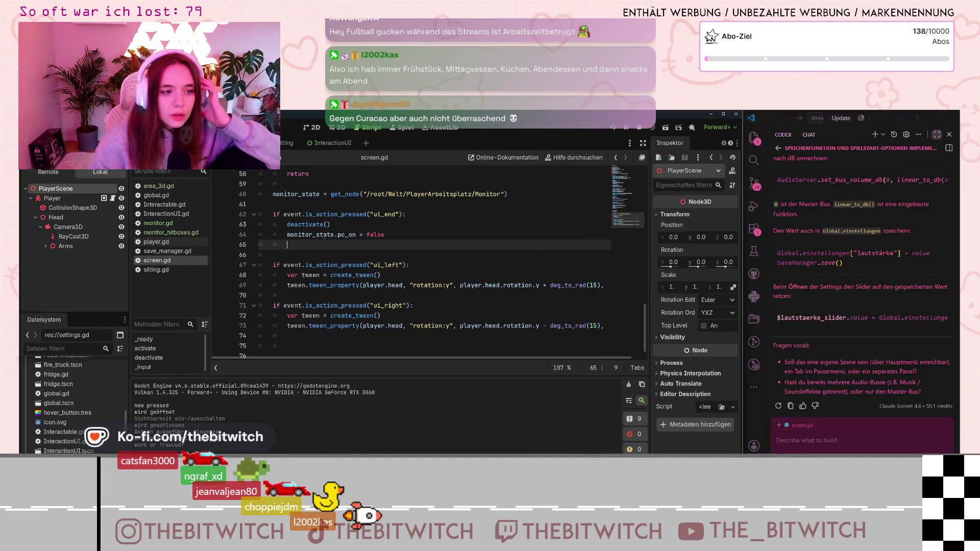
left_click(173, 187)
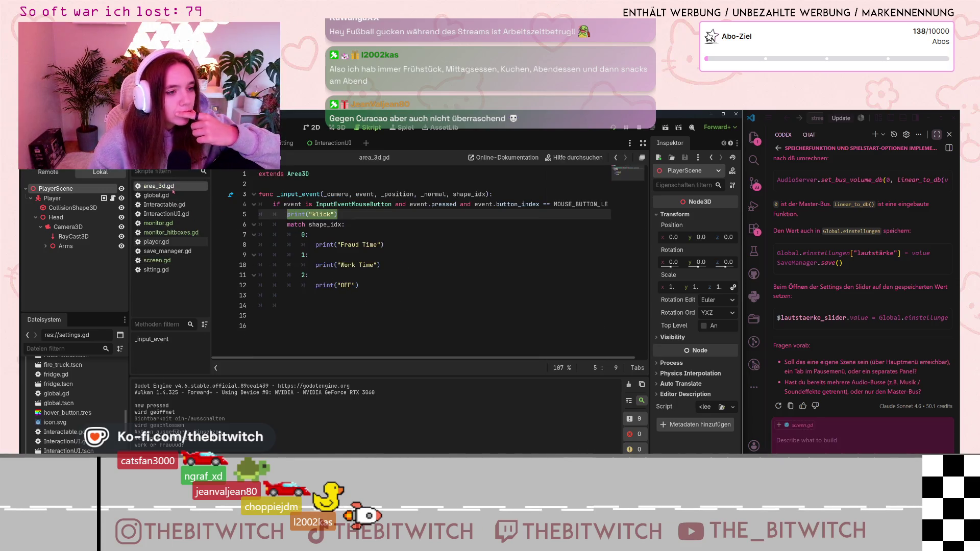
left_click(166, 244)
Scroll through player.gd and back up to its _input mouse-look and mouse-capture code.
scroll(363, 274, "up", 10)
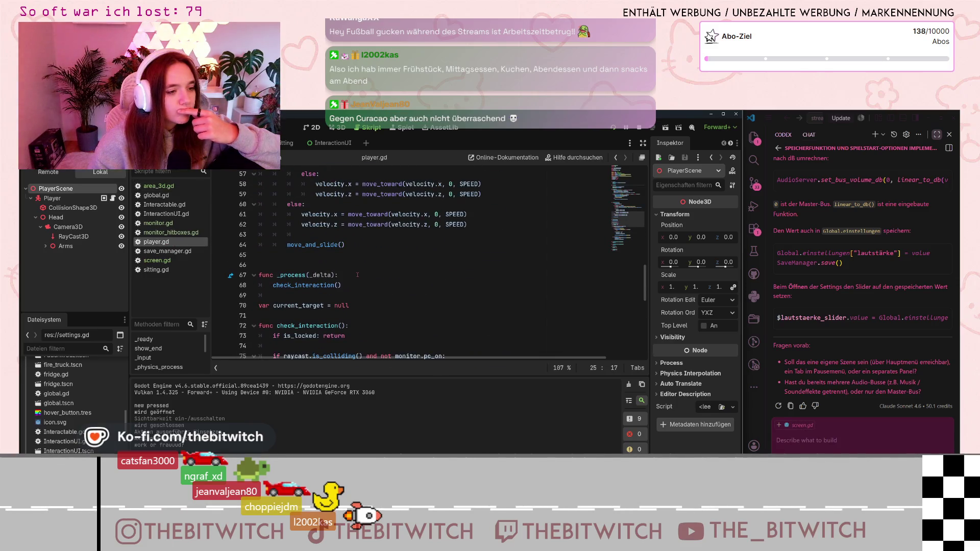
scroll(357, 275, "down", 7)
scroll(353, 270, "down", 3)
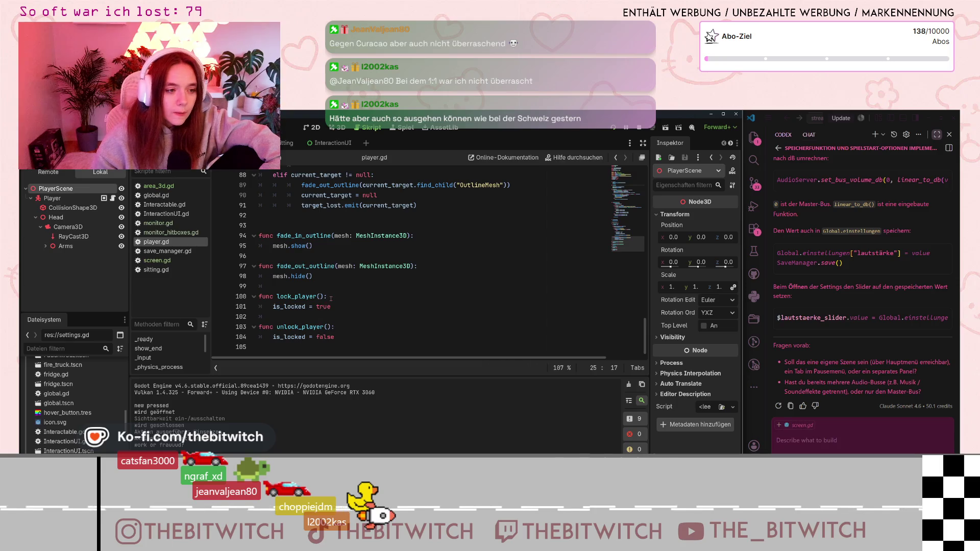
scroll(331, 299, "up", 3)
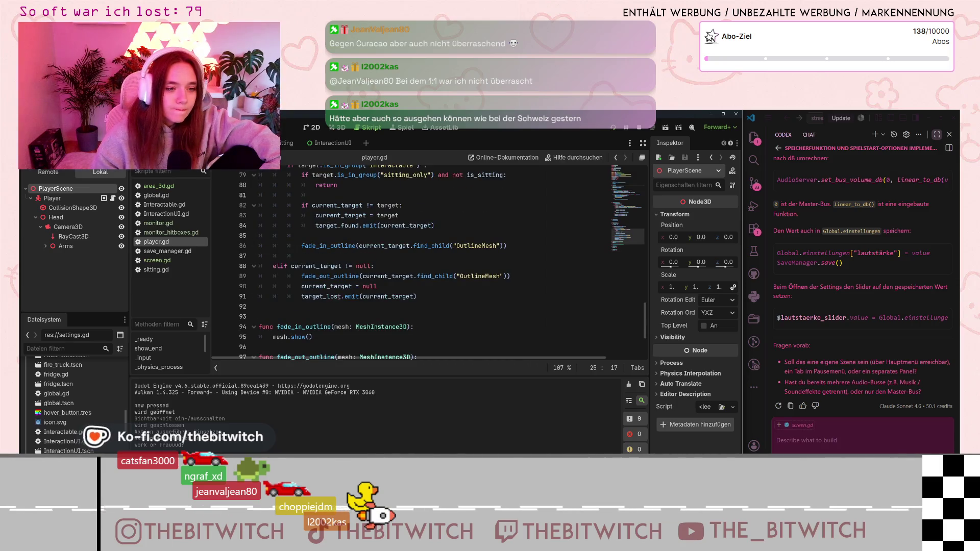
scroll(334, 295, "up", 7)
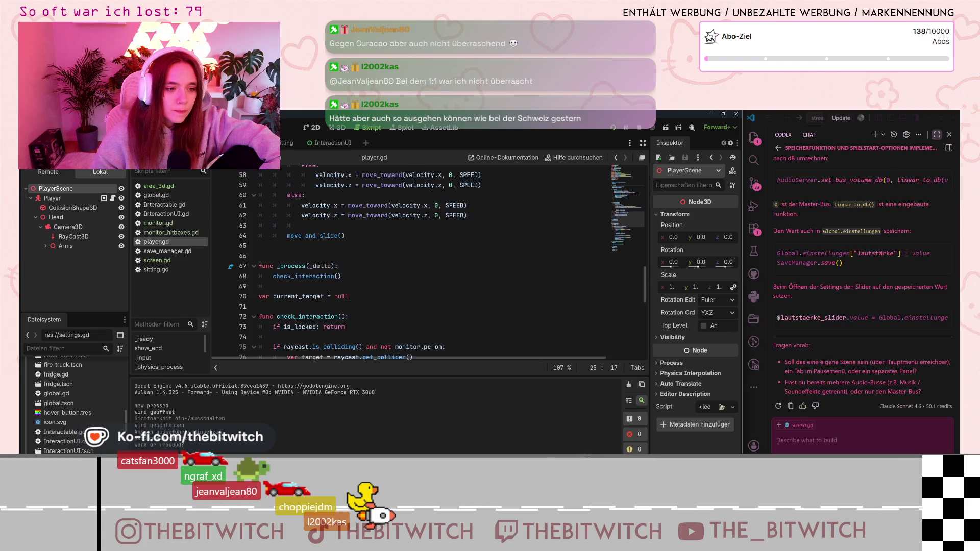
scroll(314, 315, "up", 4)
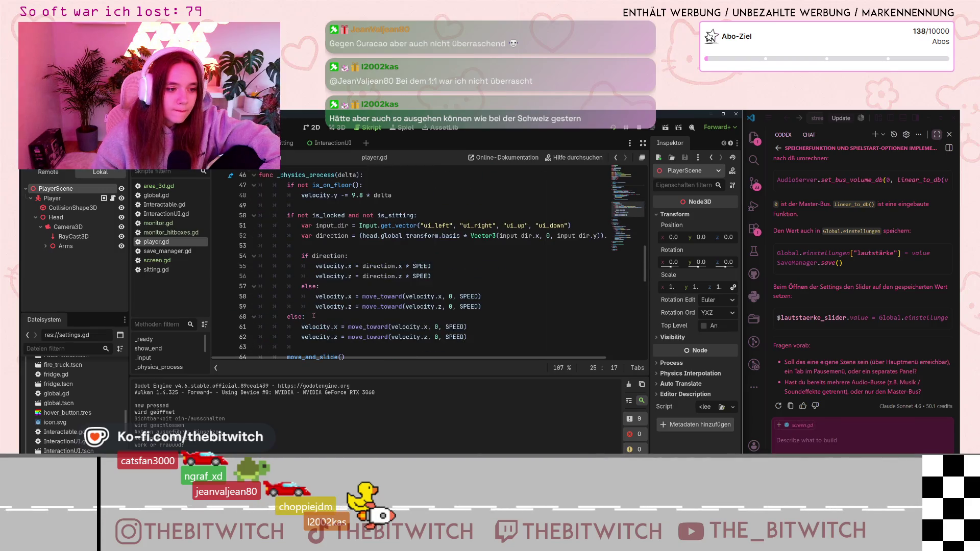
scroll(313, 314, "up", 5)
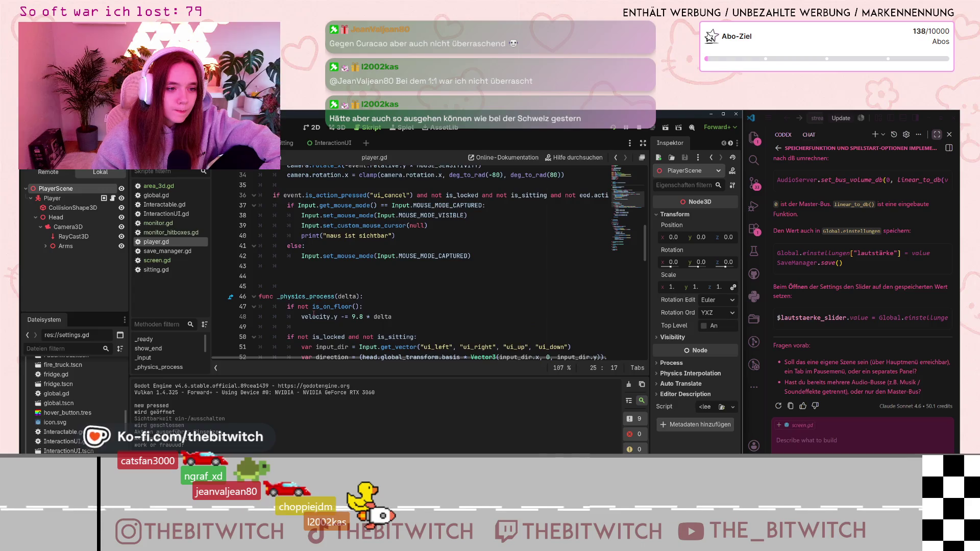
scroll(429, 288, "up", 2)
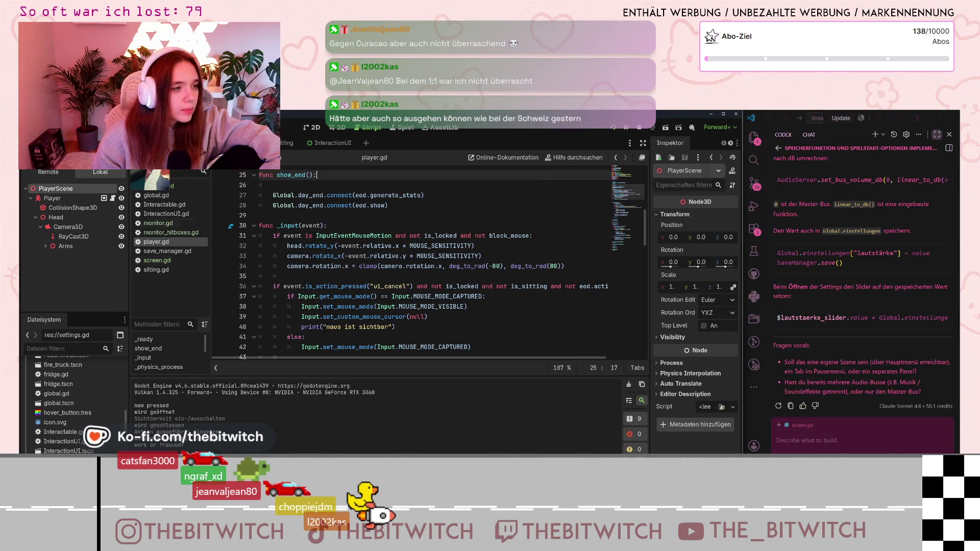
scroll(83, 274, "down", 5)
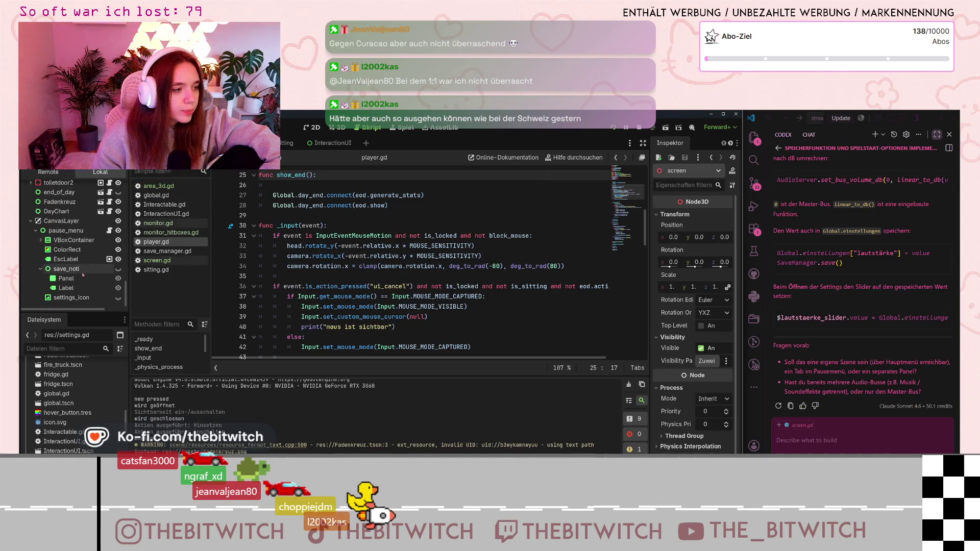
scroll(84, 270, "up", 3)
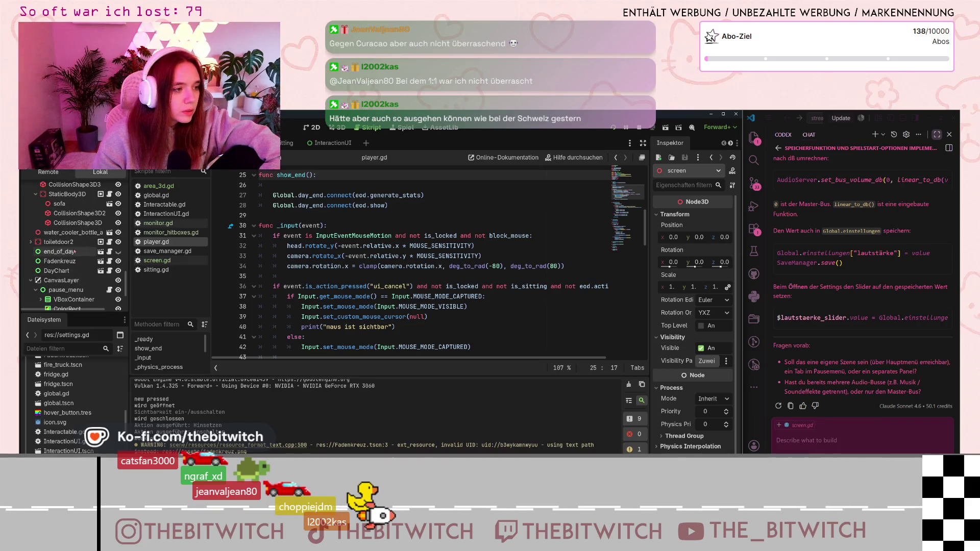
scroll(61, 263, "up", 2)
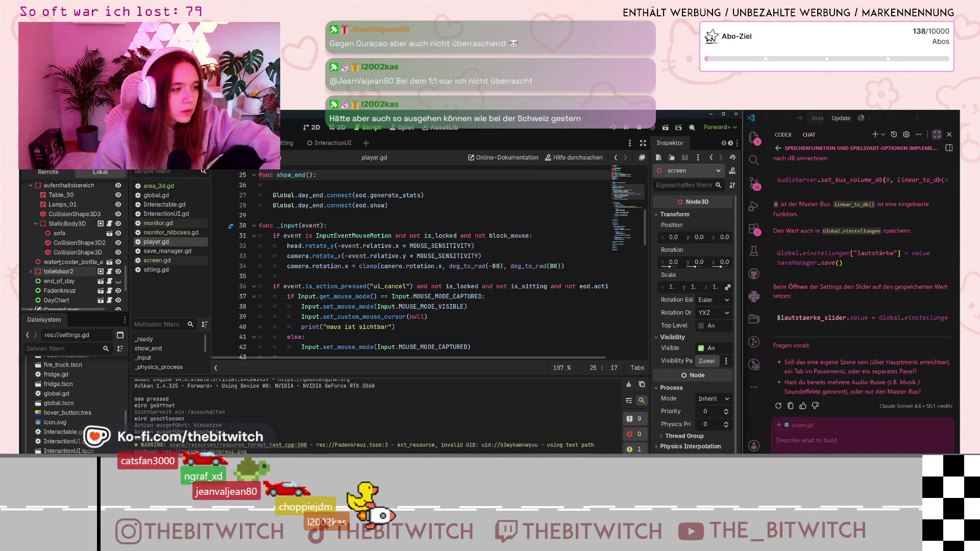
scroll(60, 264, "up", 3)
scroll(60, 264, "down", 5)
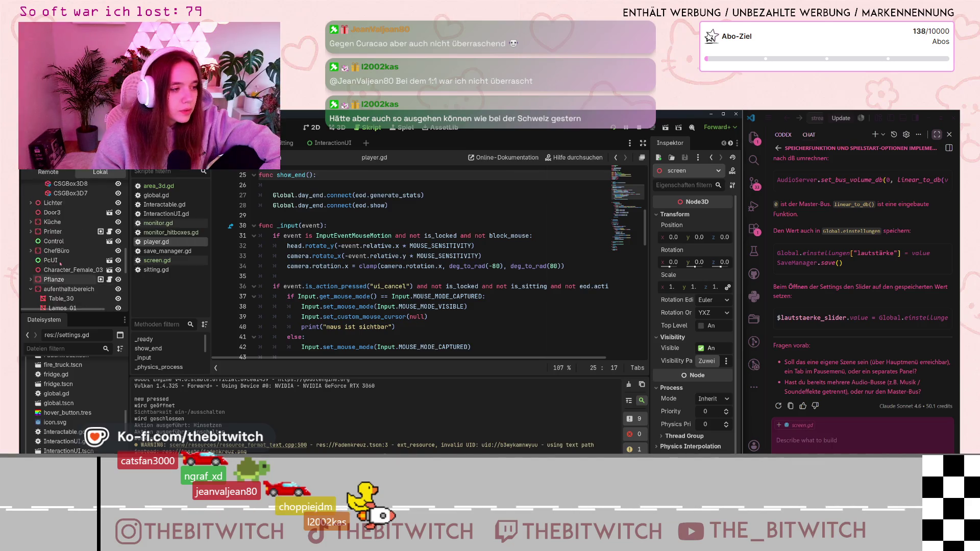
scroll(54, 277, "down", 2)
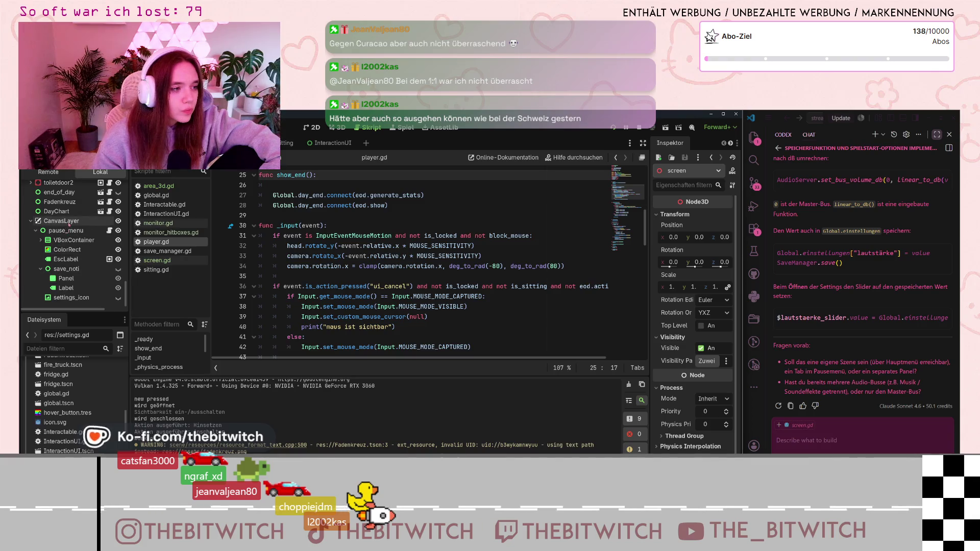
left_click(109, 231)
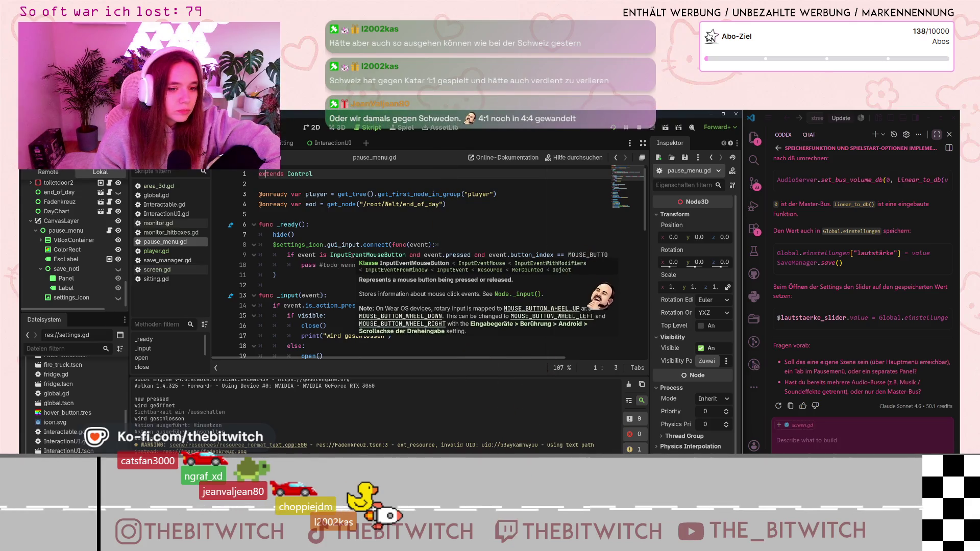
Read pause_menu.gd's settings_icon gui_input connection, then switch to the monitor scene and area_3d.gd.
mouse_move(350, 257)
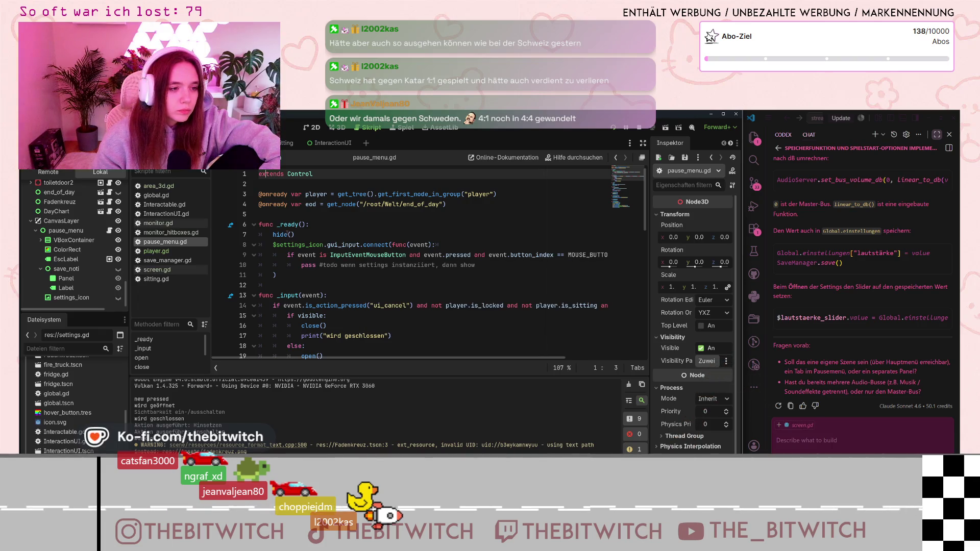
mouse_move(282, 225)
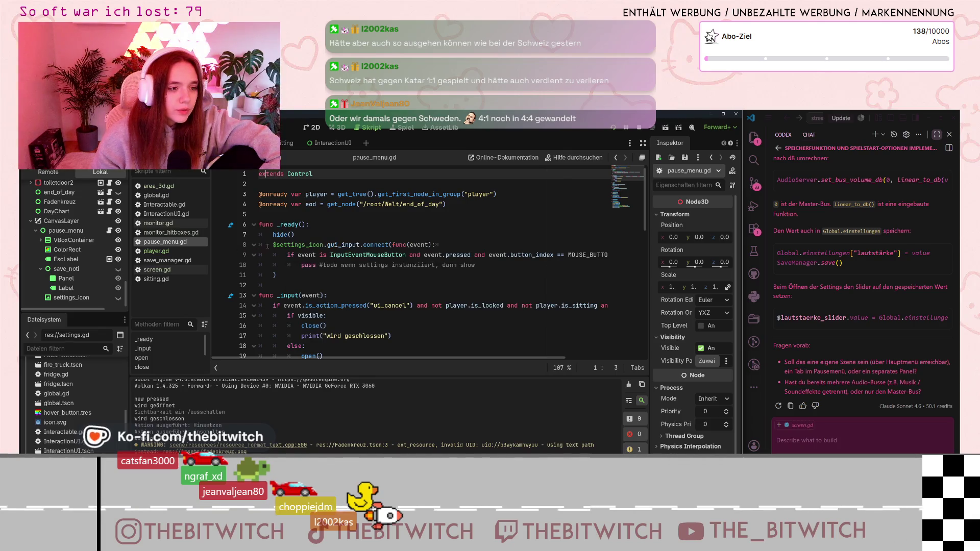
left_click_drag(273, 244, 385, 245)
left_click(386, 244)
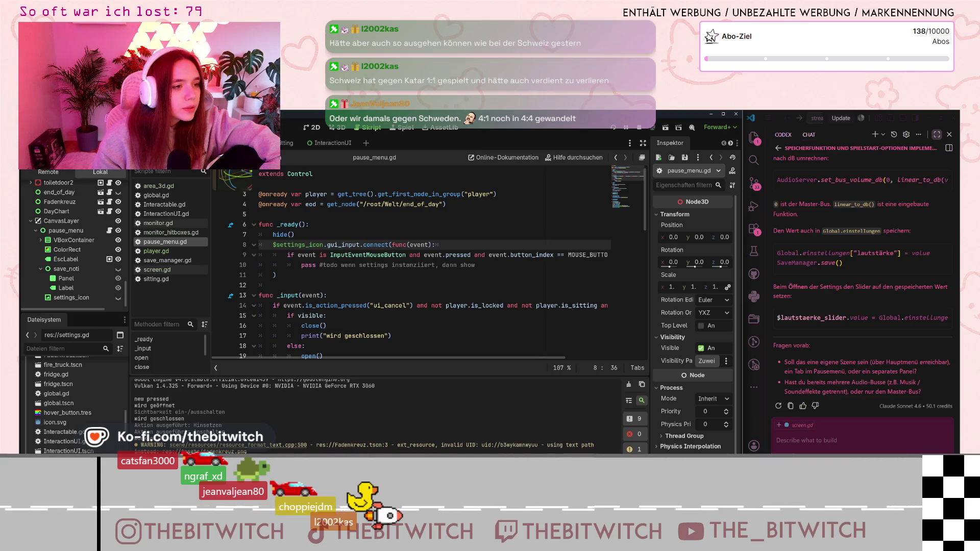
key("ctrl+Tab")
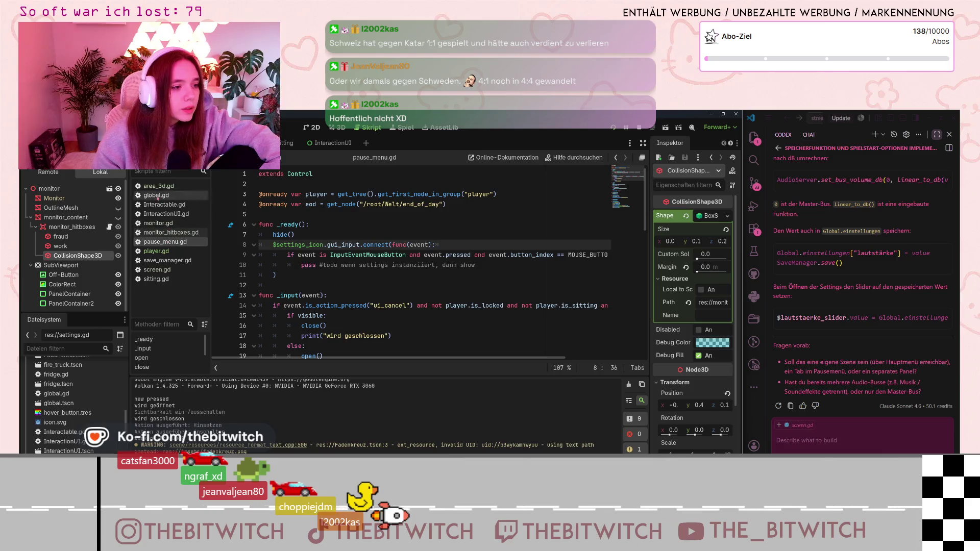
left_click(160, 187)
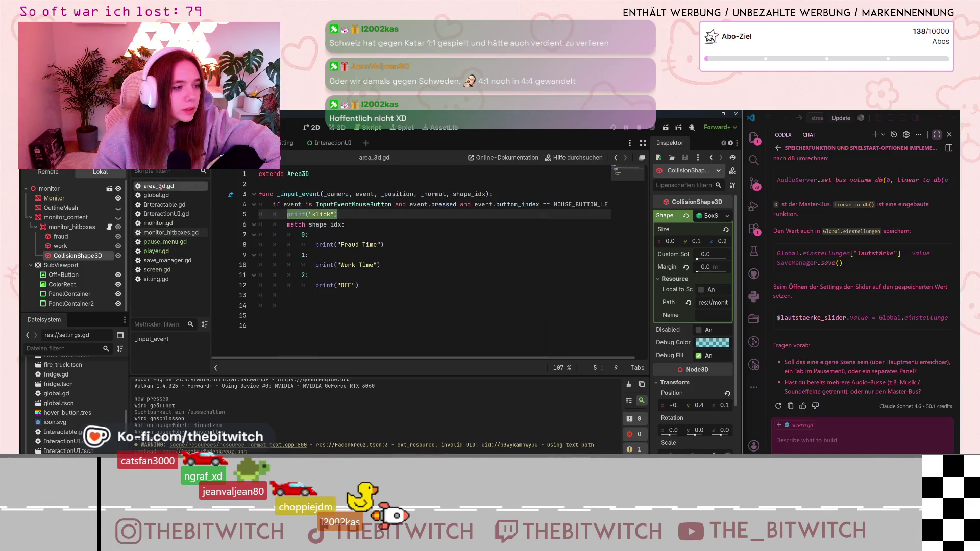
Delete area_3d.gd from the project via the FileSystem dock, confirming Entfernen.
right_click(161, 188)
key("Escape")
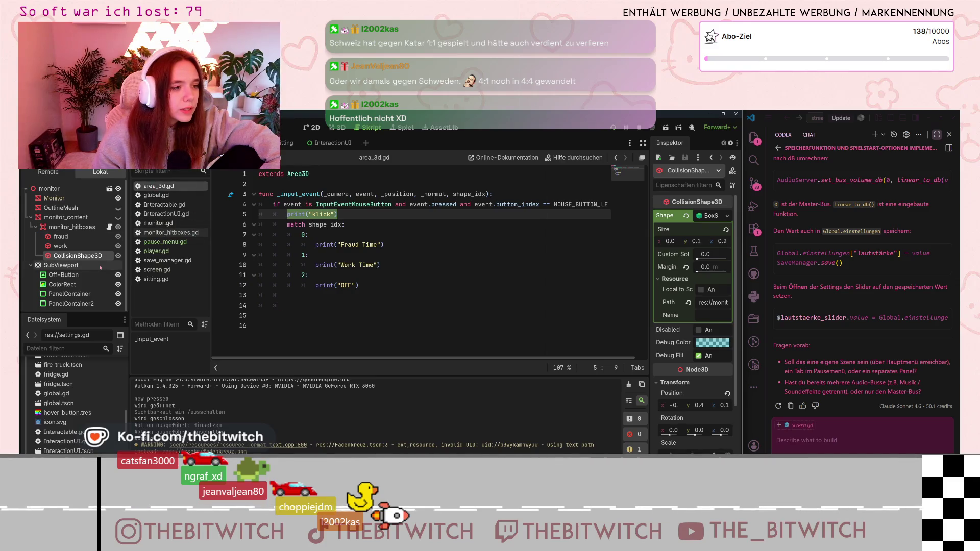
left_click(89, 228)
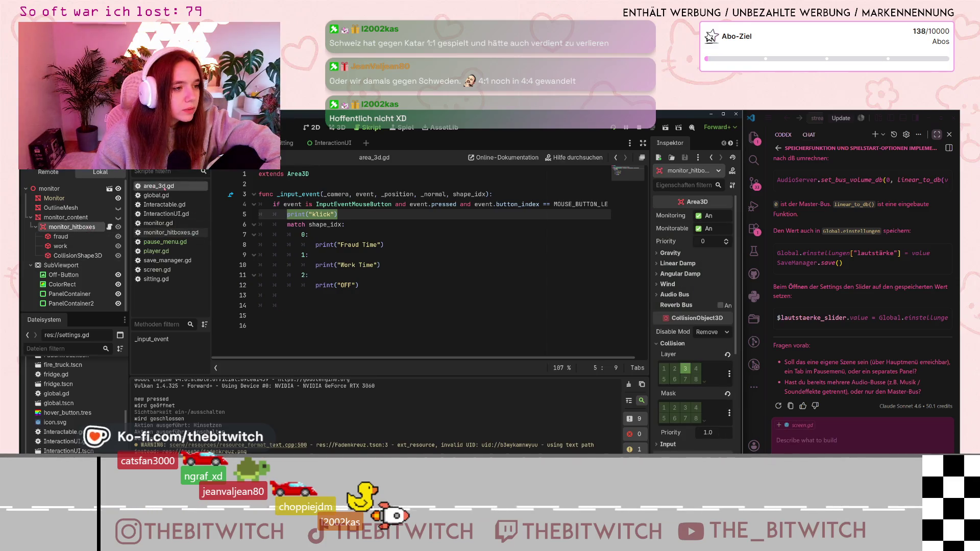
right_click(167, 189)
key("Escape")
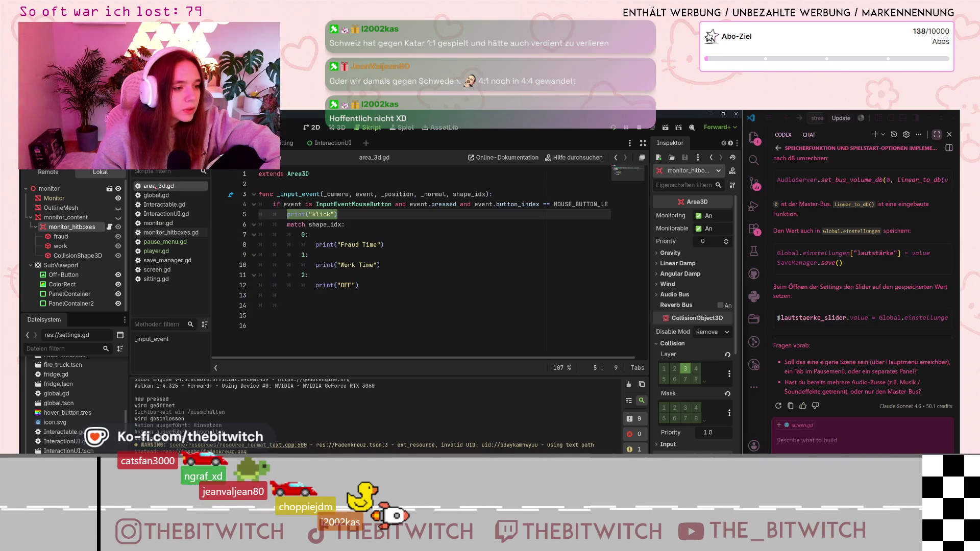
scroll(81, 409, "up", 5)
scroll(76, 403, "up", 3)
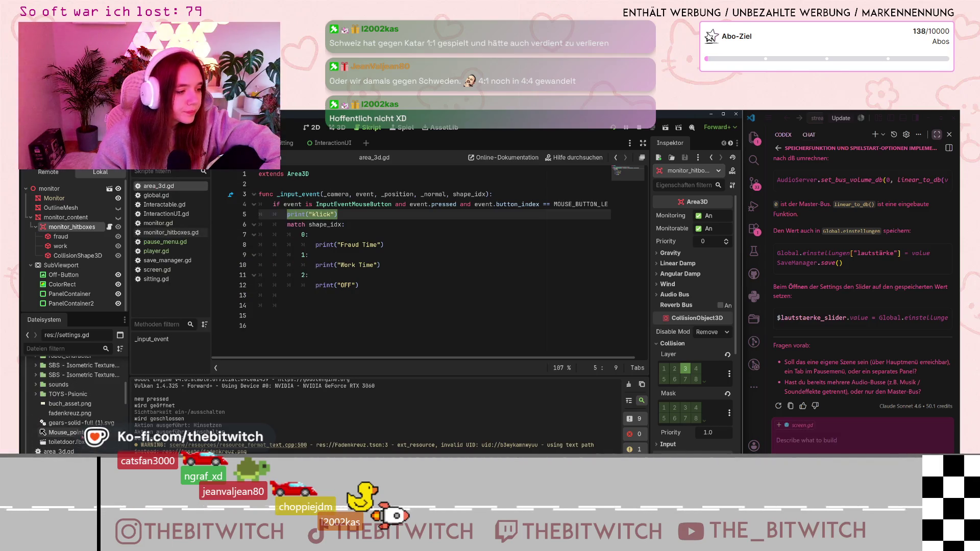
left_click(59, 436)
key("Delete")
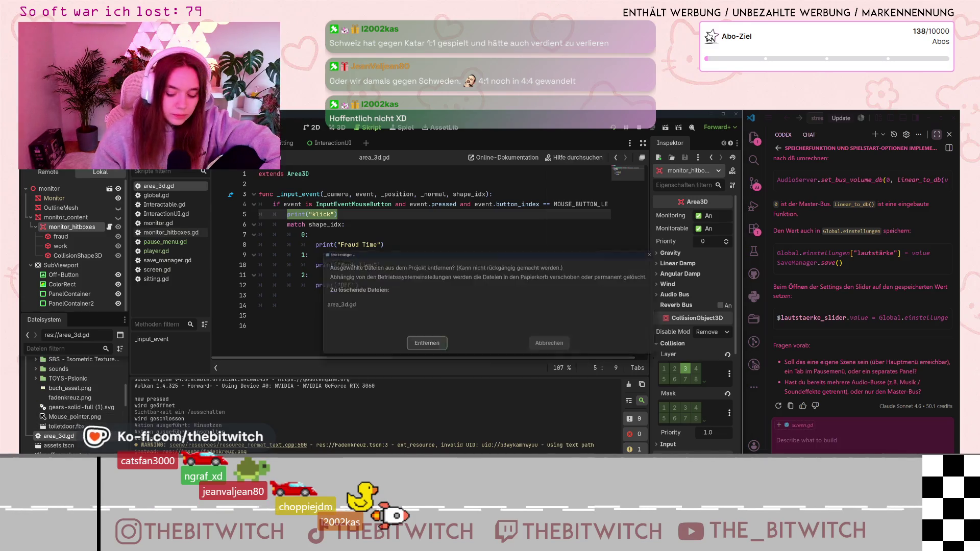
left_click(424, 346)
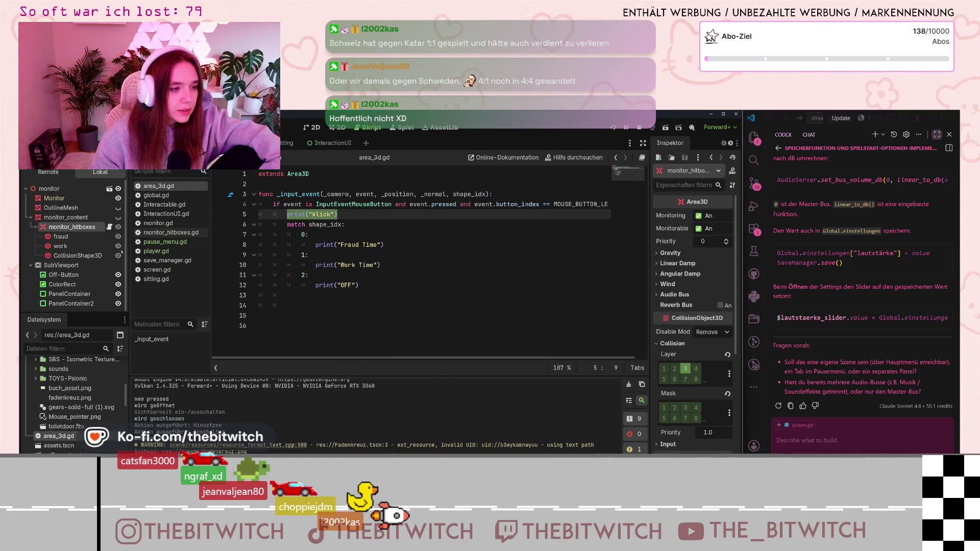
Review monitor_hitboxes.gd's _input_event and shape_idx match, then run the game with F5.
left_click(174, 227)
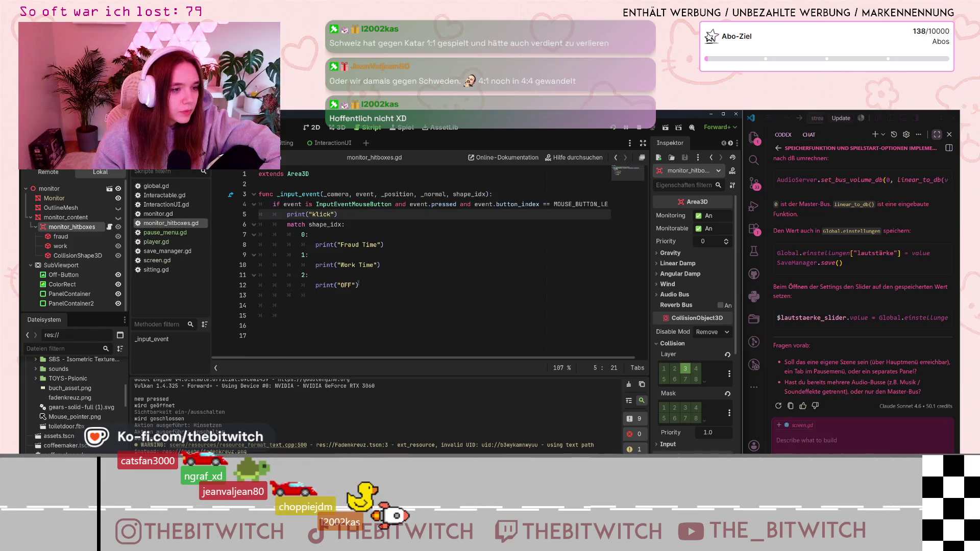
left_click(280, 194)
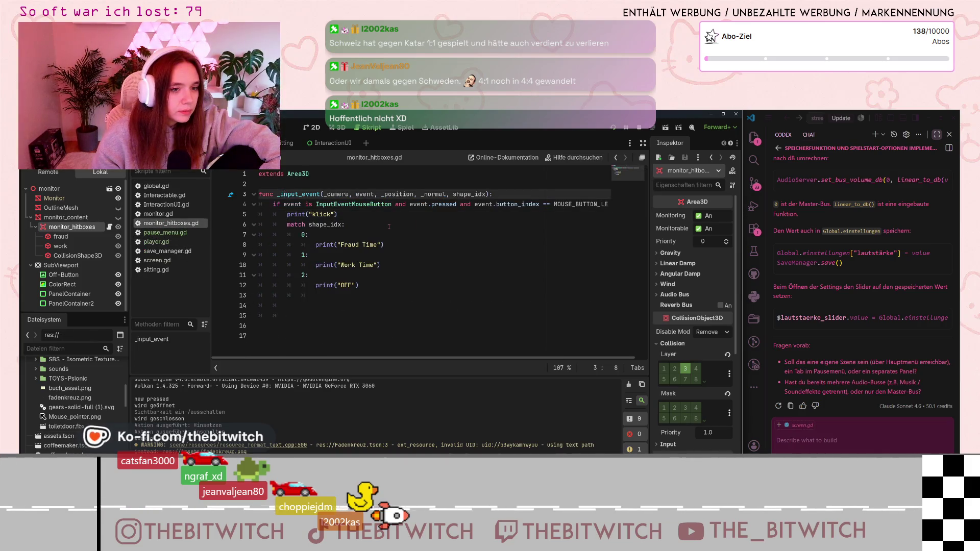
left_click(326, 194)
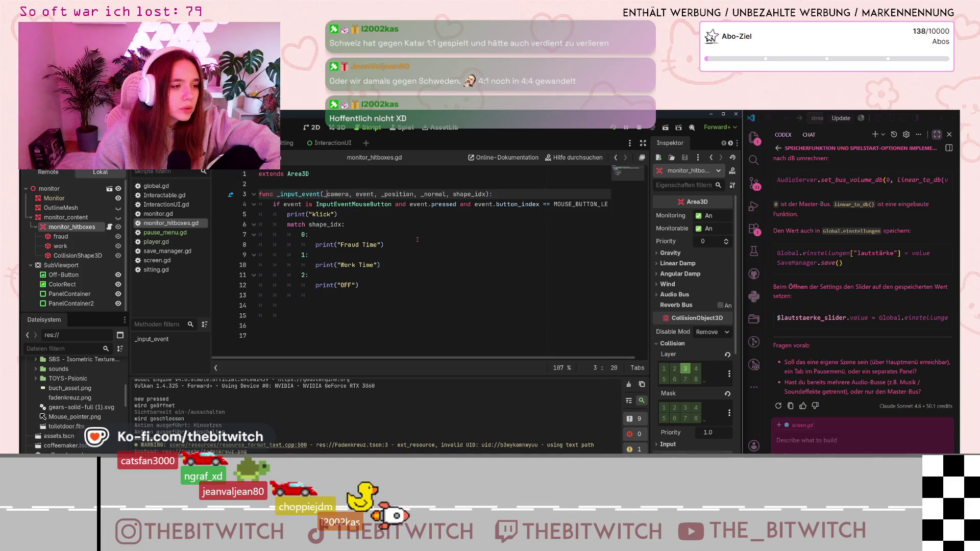
left_click(407, 226)
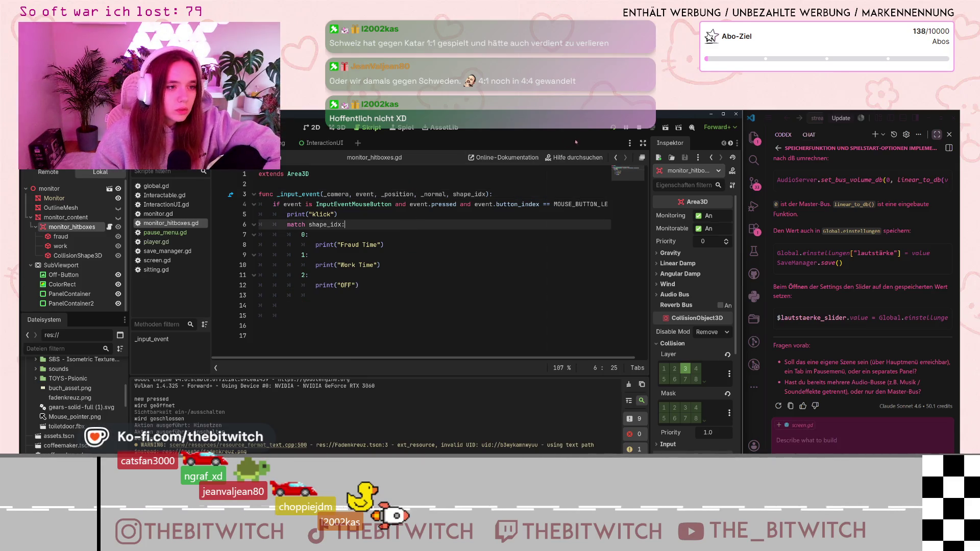
key("F5")
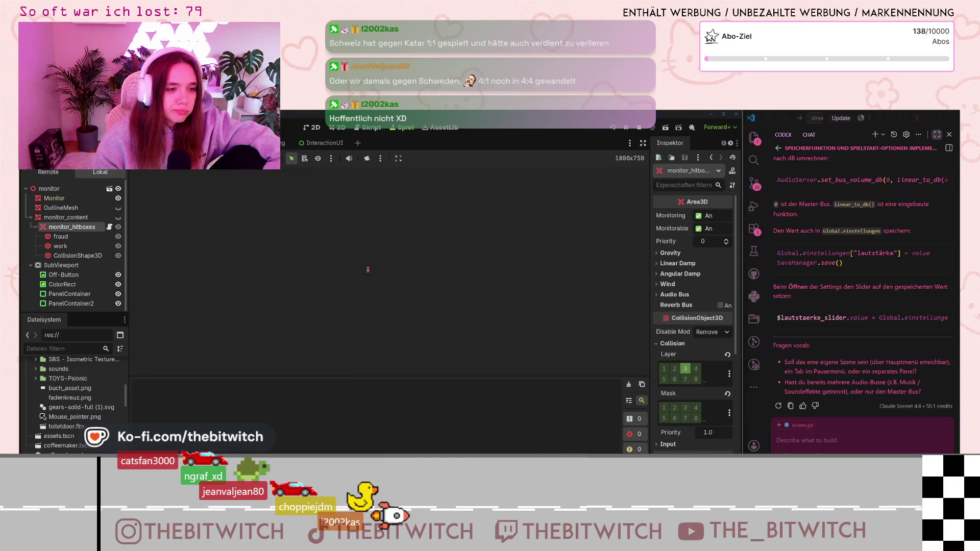
Start a new game, walk to the desk chair, and sit to switch the monitor on; return to monitor_hitboxes.gd.
left_click(380, 276)
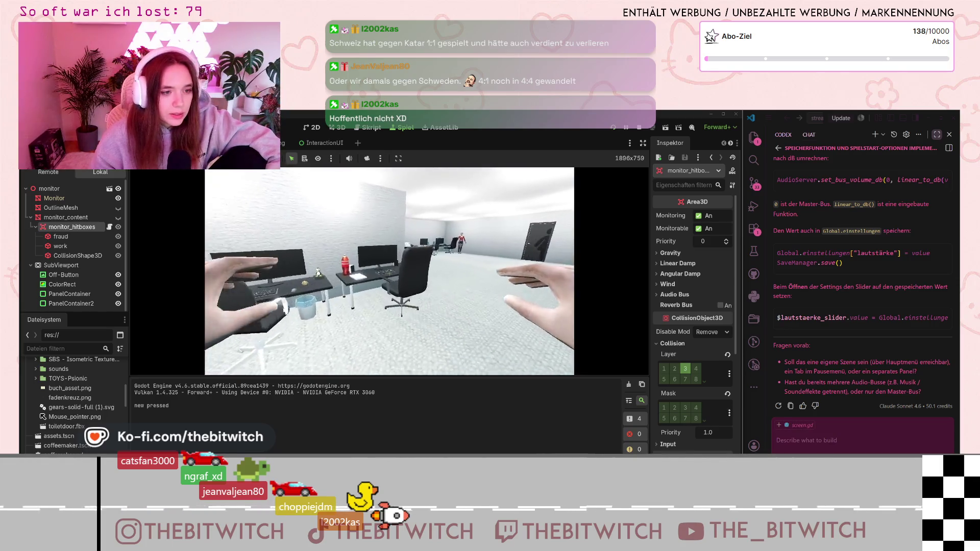
key("w")
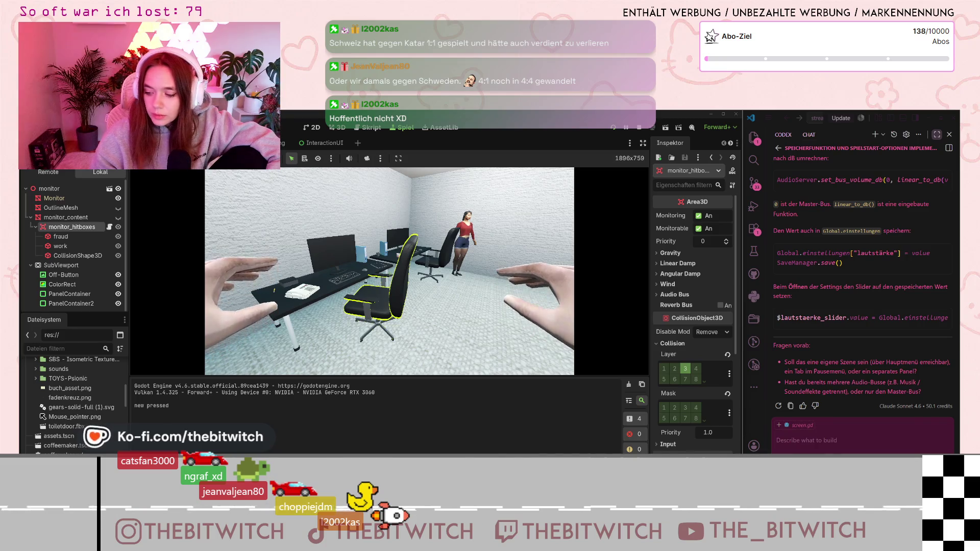
key("w")
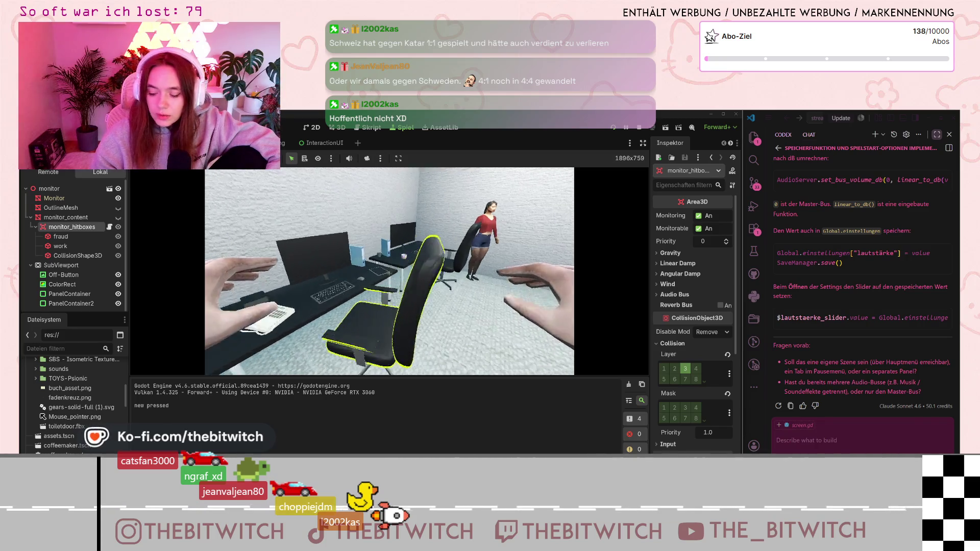
key("e")
key("e")
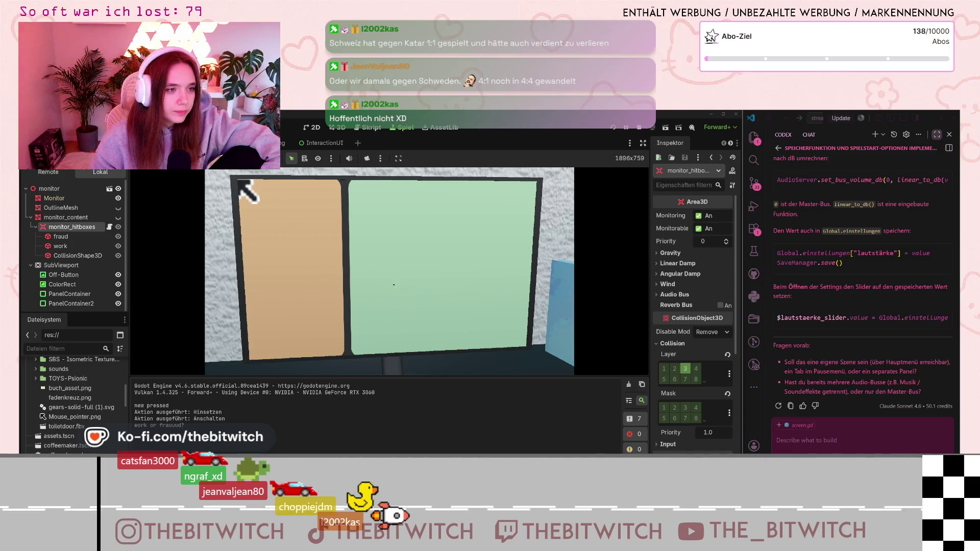
left_click(110, 227)
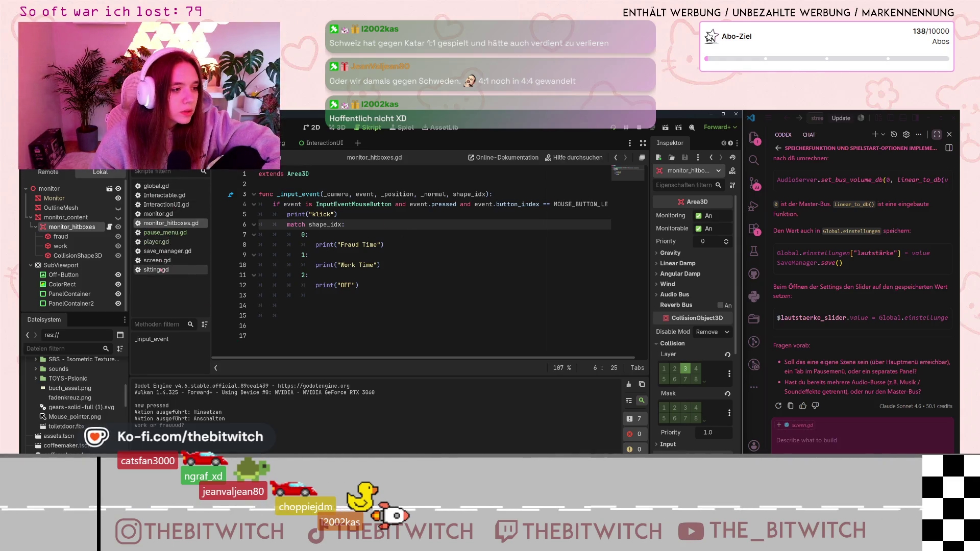
Open screen.gd and scroll to the activate tween on line 30.
left_click(157, 260)
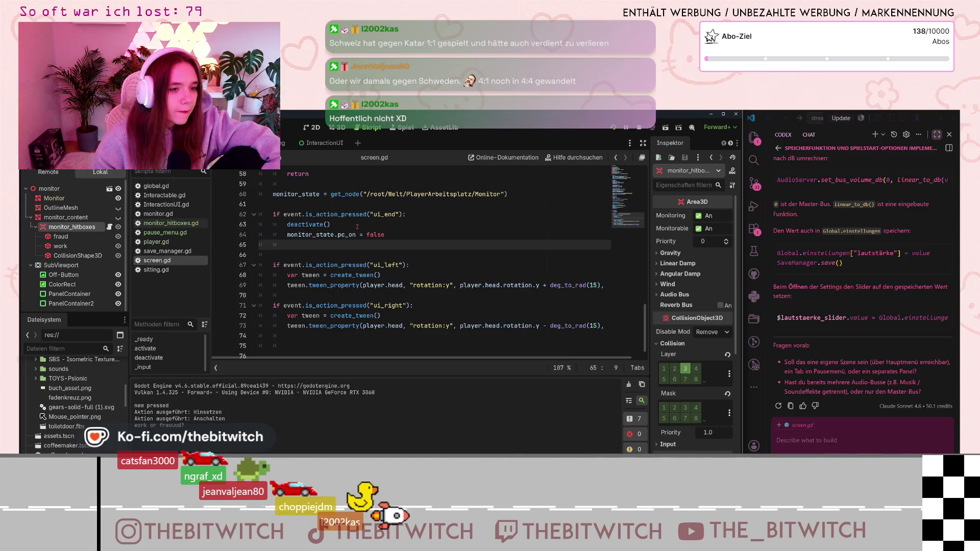
scroll(348, 230, "up", 4)
scroll(344, 235, "up", 3)
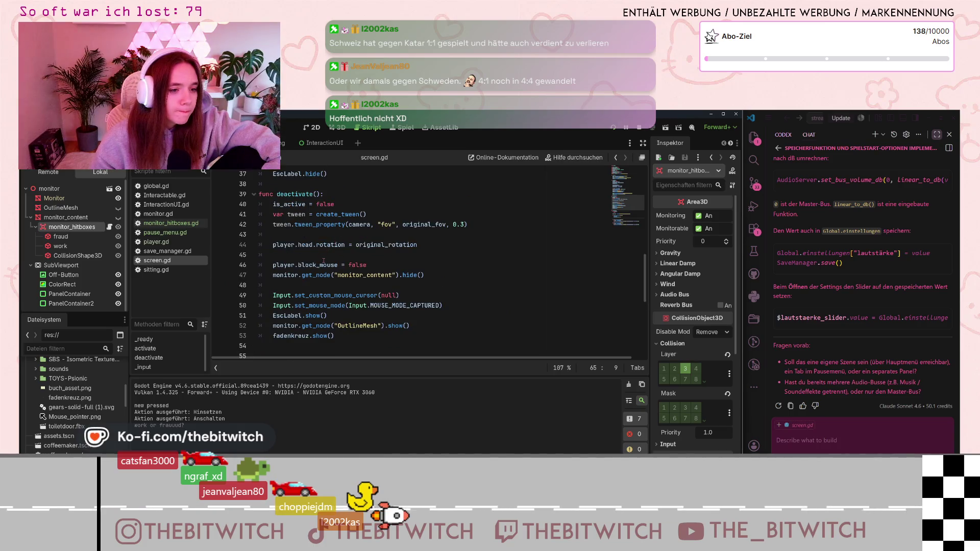
scroll(320, 270, "up", 3)
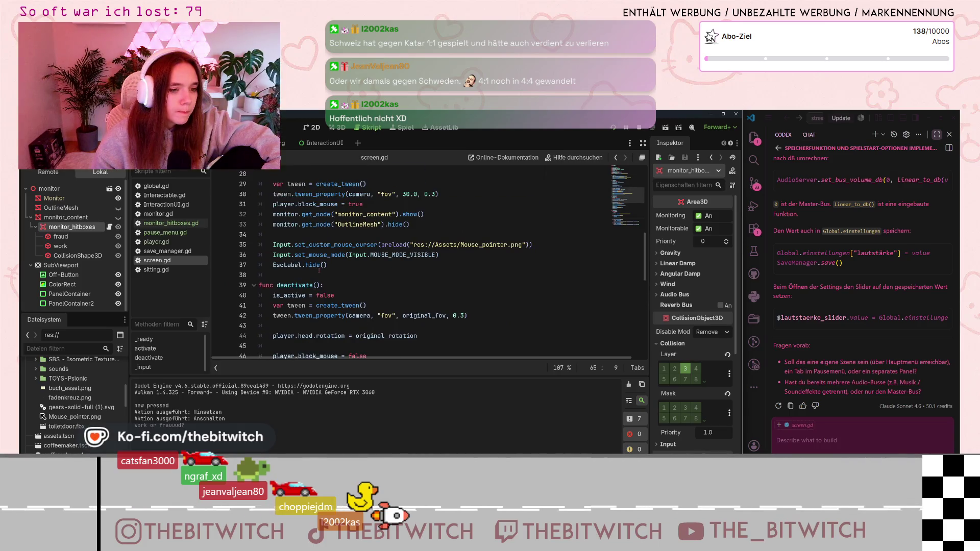
scroll(319, 270, "up", 5)
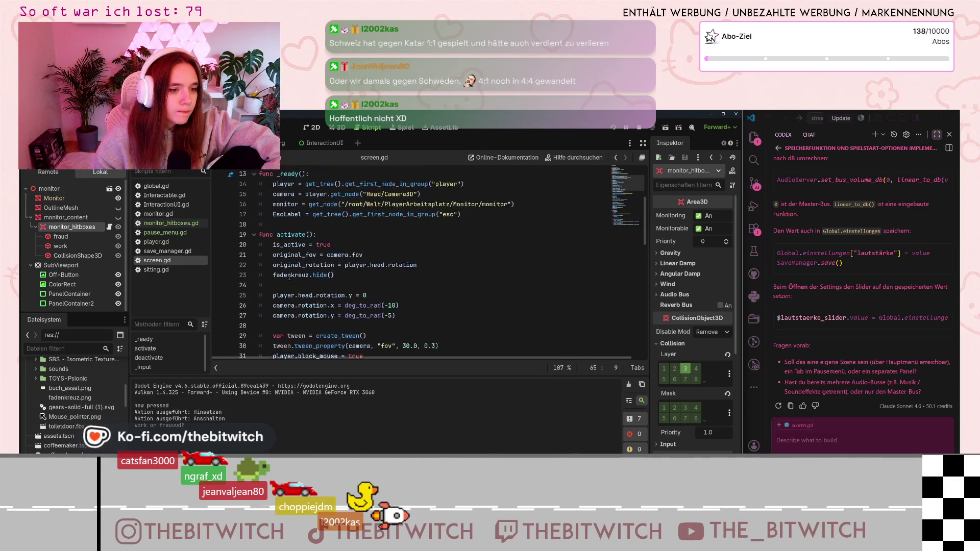
scroll(289, 277, "up", 1)
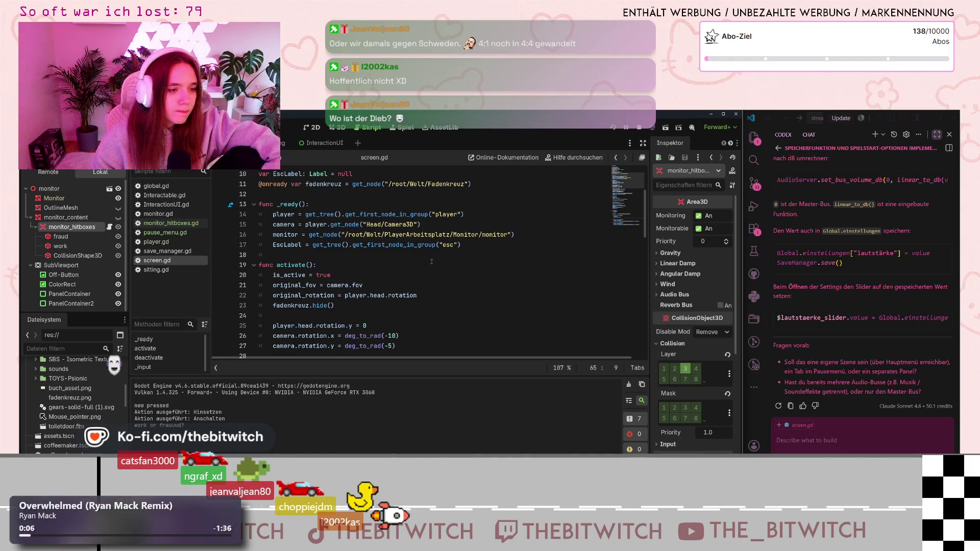
scroll(438, 260, "down", 3)
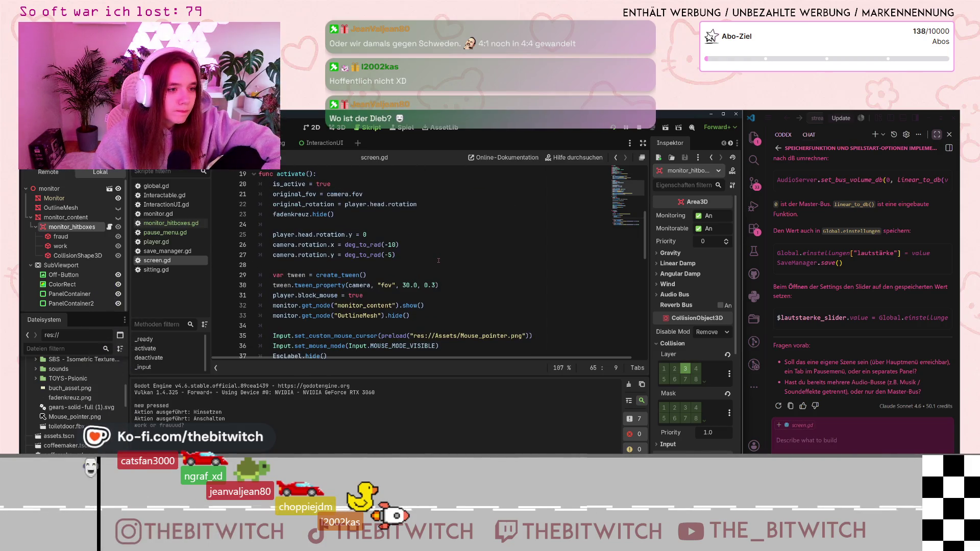
scroll(426, 266, "down", 6)
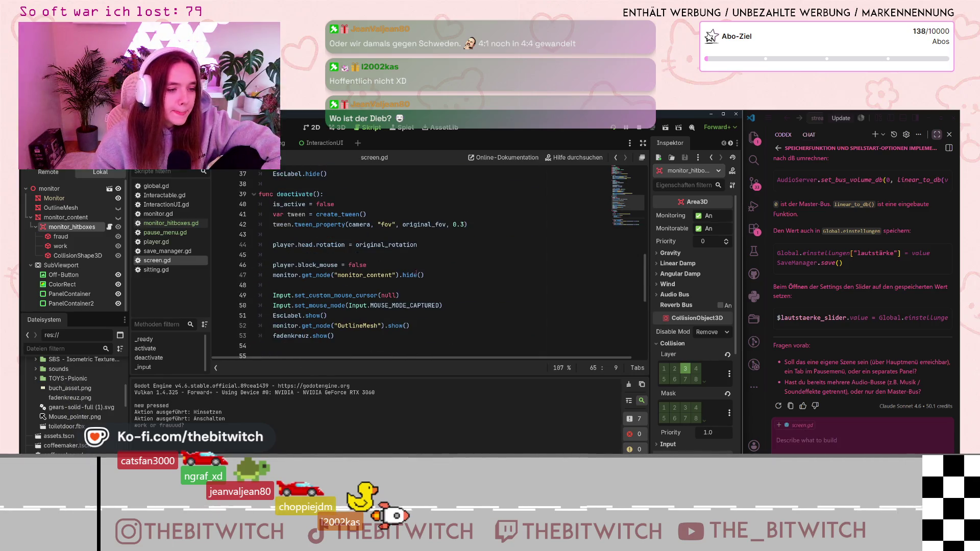
scroll(429, 287, "up", 5)
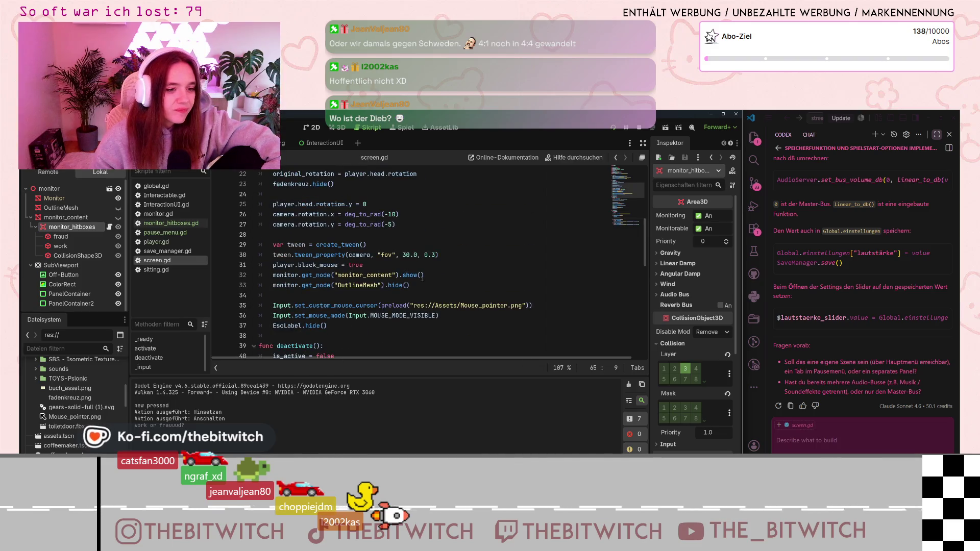
Change the tween_property camera fov from 30.0 to 50.0, then save and run the game.
left_click(405, 255)
key("shift+Left")
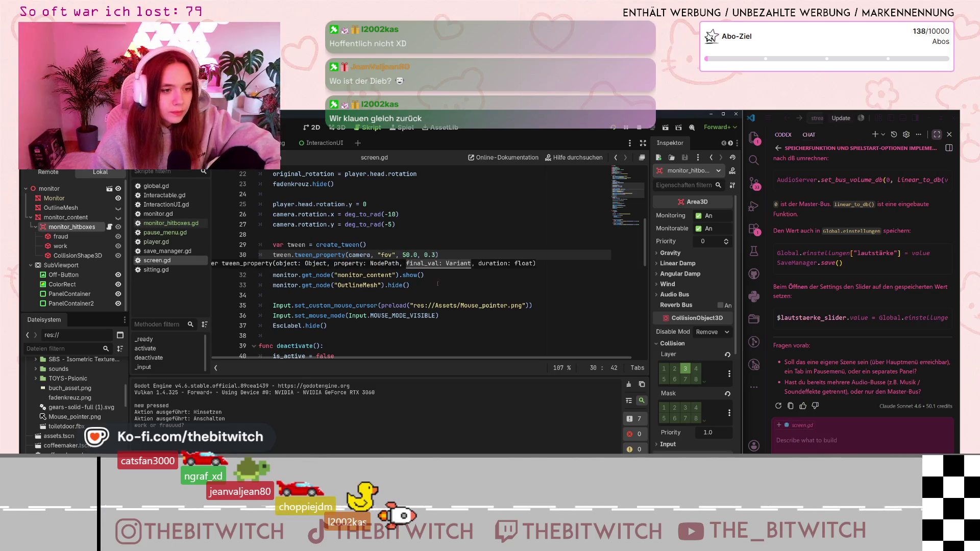
left_click(419, 284)
key("ctrl+s")
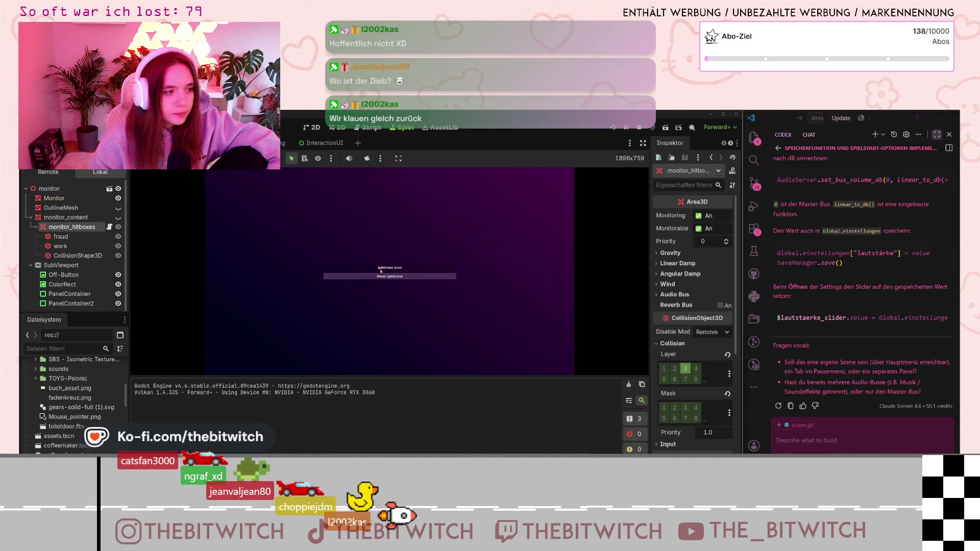
Load the saved game, walk to the desk, and sit to switch the monitor on.
left_click(381, 271)
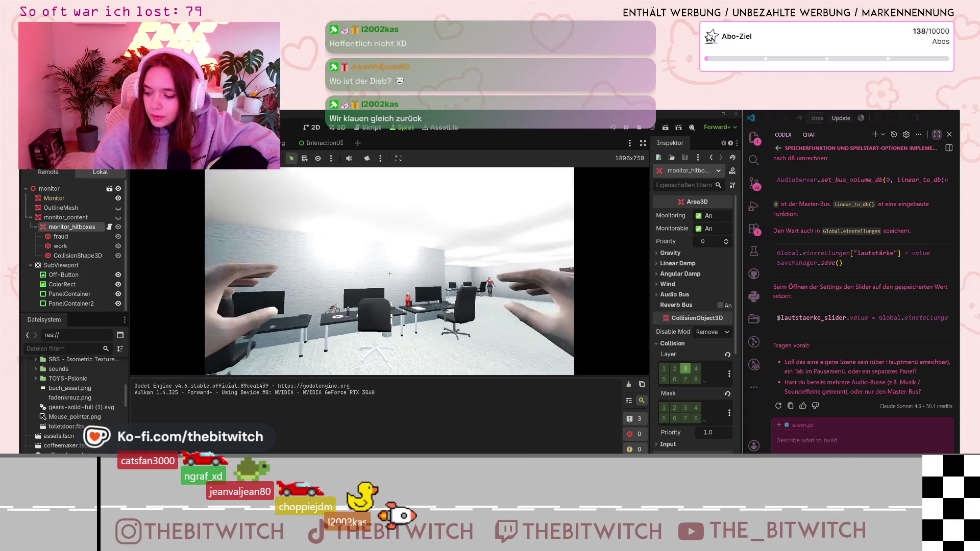
key("w")
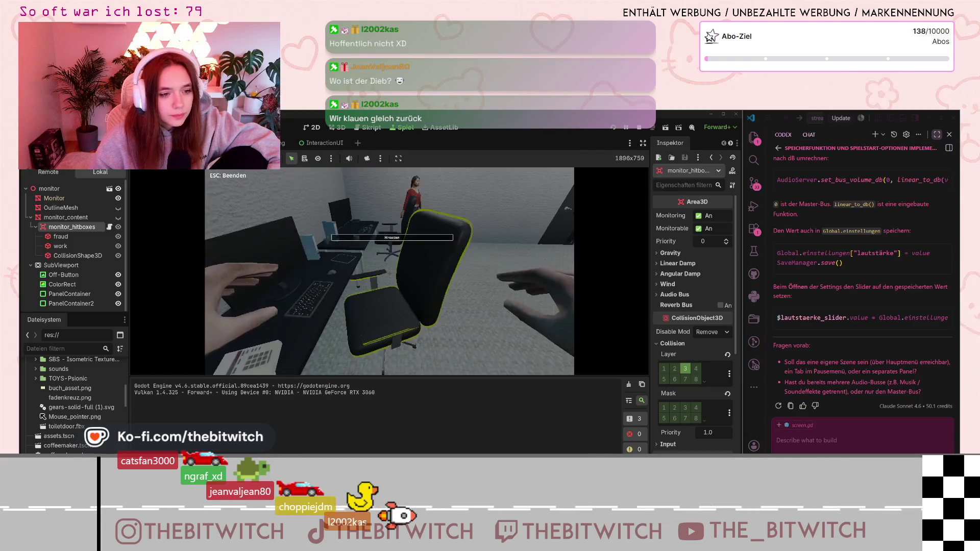
key("e")
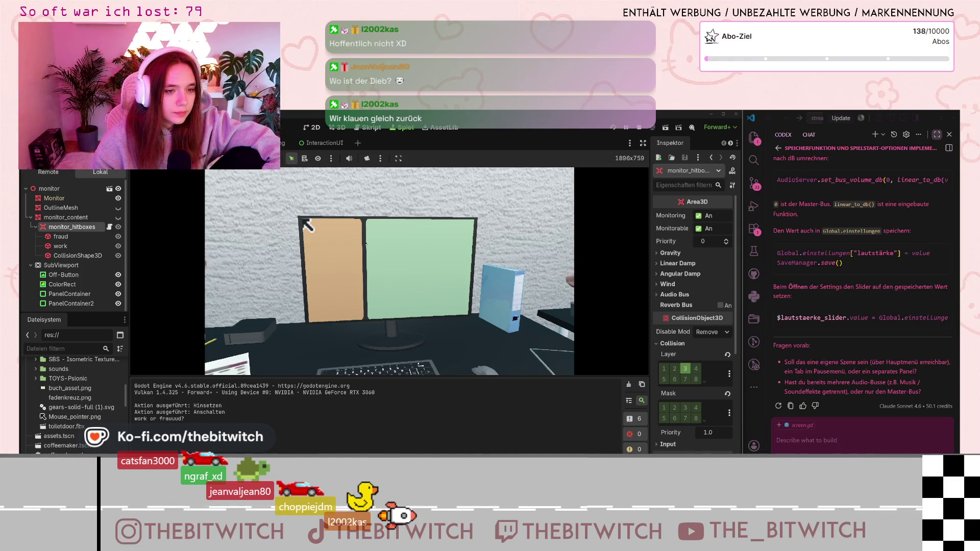
Back in screen.gd, change the camera fov value 50.0 back to 30.0.
key("ctrl+F3")
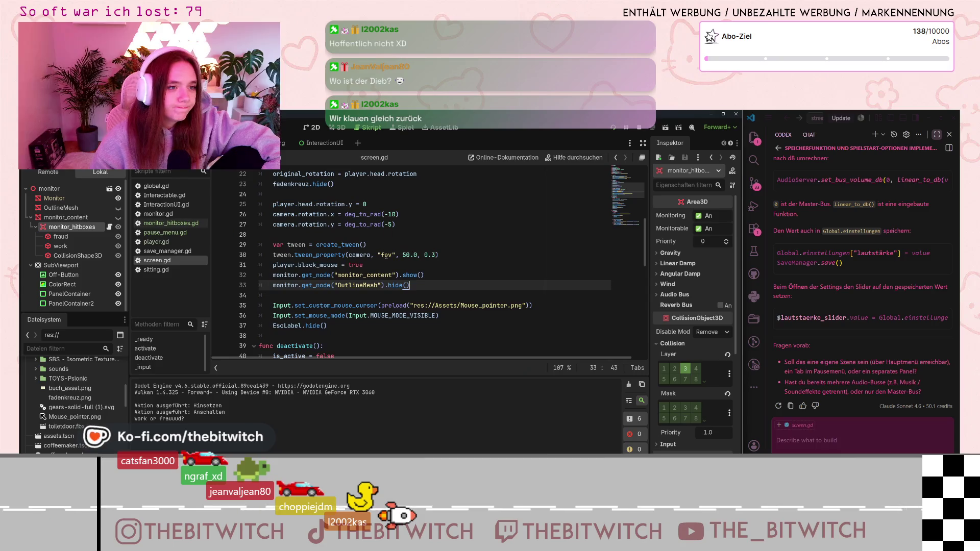
left_click(404, 255)
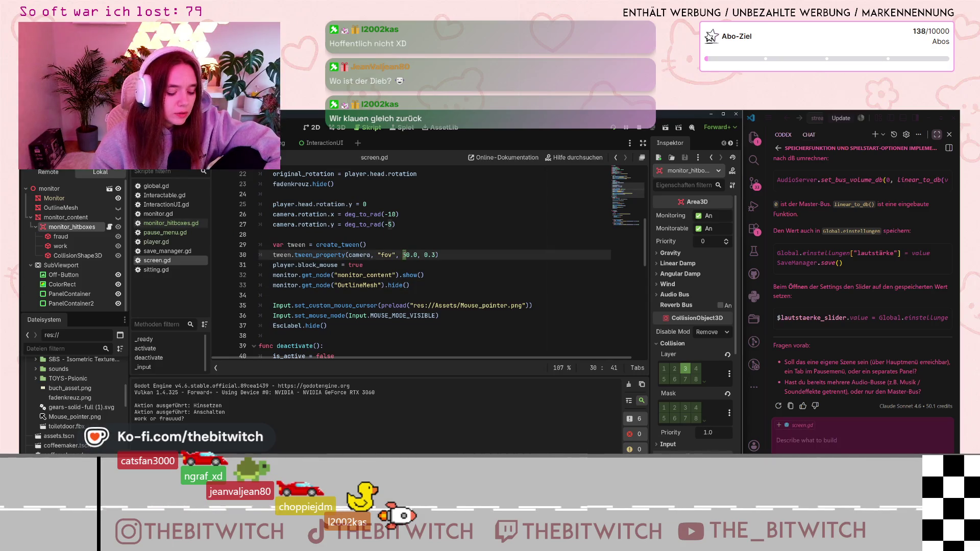
type("3")
left_click(424, 274)
scroll(349, 303, "down", 7)
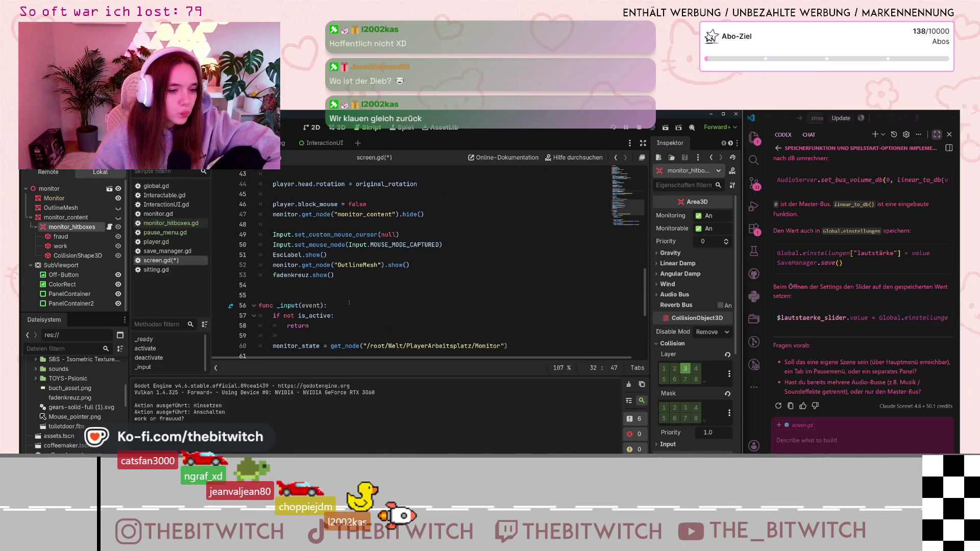
Scroll down through screen.gd to func _input, then open main_menu.gd as a script.
scroll(348, 301, "down", 5)
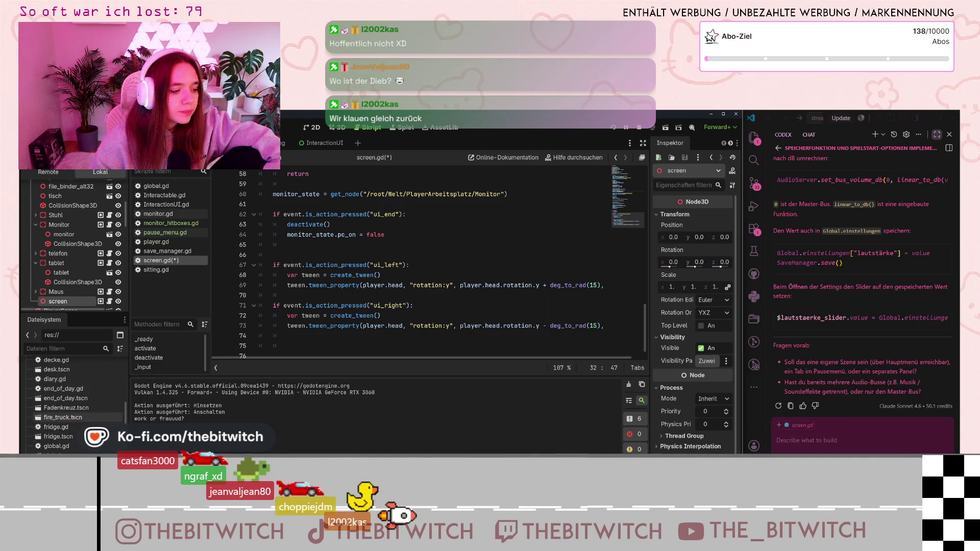
scroll(71, 410, "down", 1)
scroll(71, 410, "down", 6)
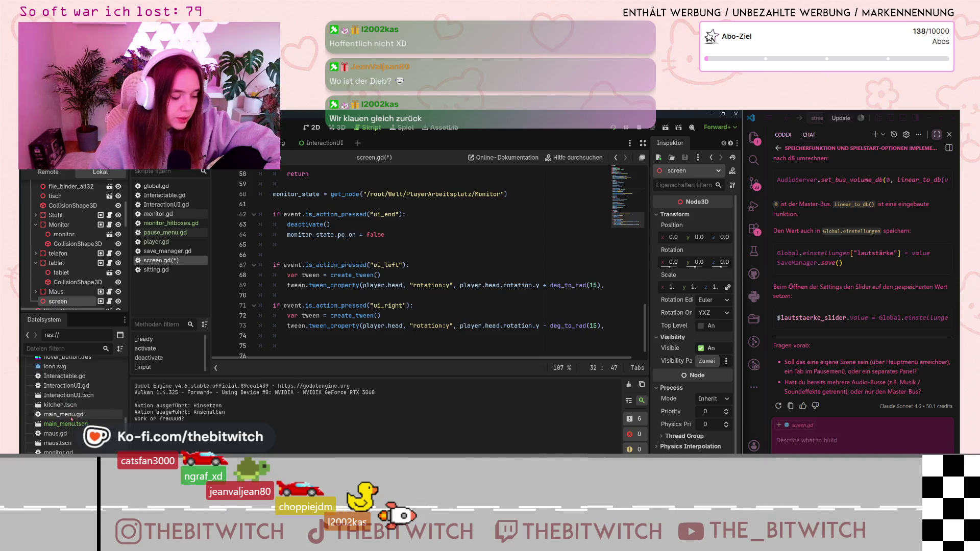
double_click(71, 416)
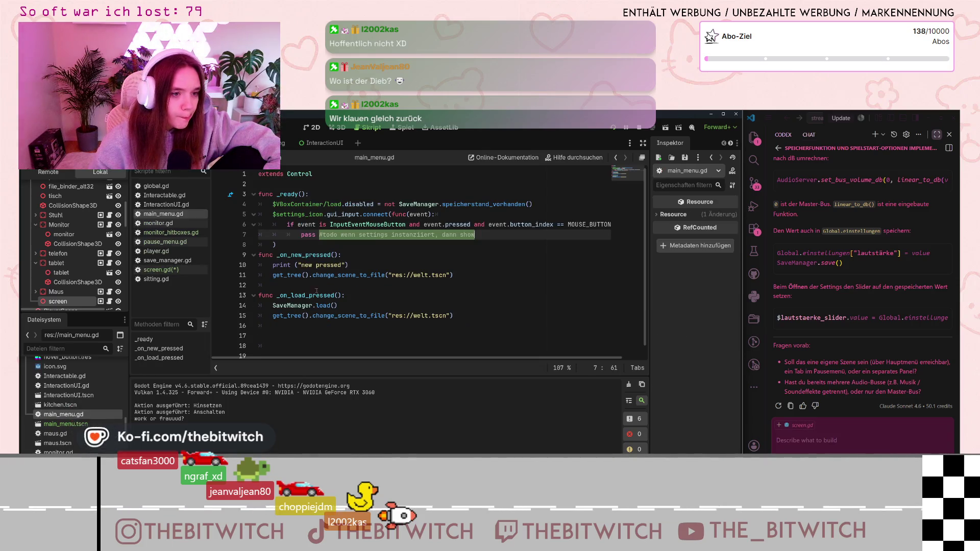
In main_menu.gd, select the settings_icon gui_input line and review the script.
left_click(389, 264)
mouse_move(274, 225)
left_mouse_down()
mouse_move(608, 225)
mouse_move(607, 236)
mouse_move(592, 225)
left_mouse_up()
left_click(486, 235)
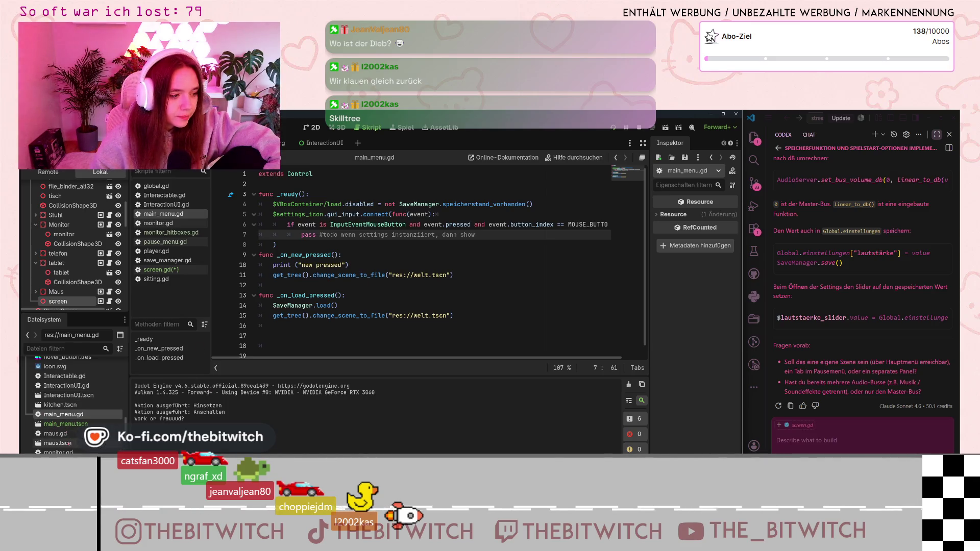
scroll(67, 430, "down", 5)
scroll(69, 444, "up", 6)
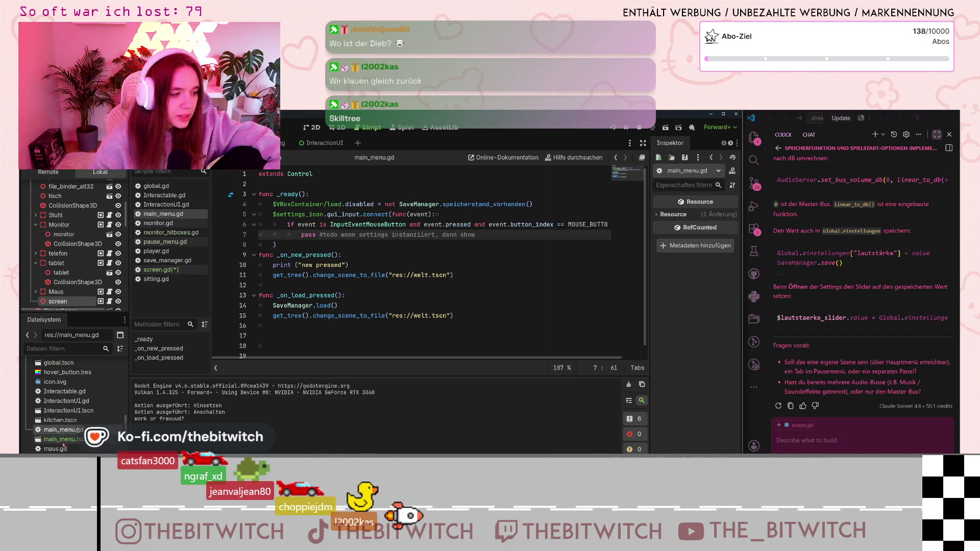
Find pause_menu.gd in the FileSystem dock, open it as a script, and scroll through it.
left_click(66, 442)
scroll(71, 444, "down", 5)
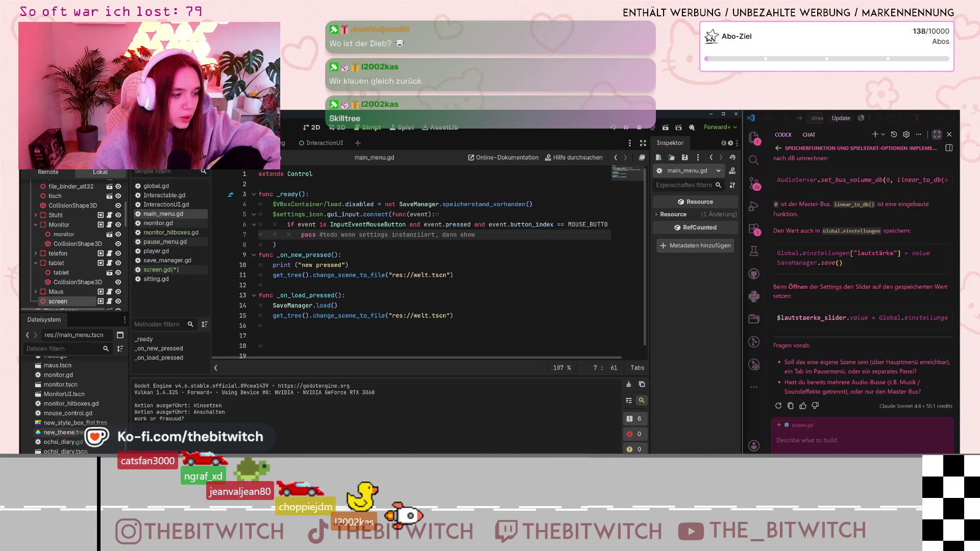
scroll(67, 430, "down", 5)
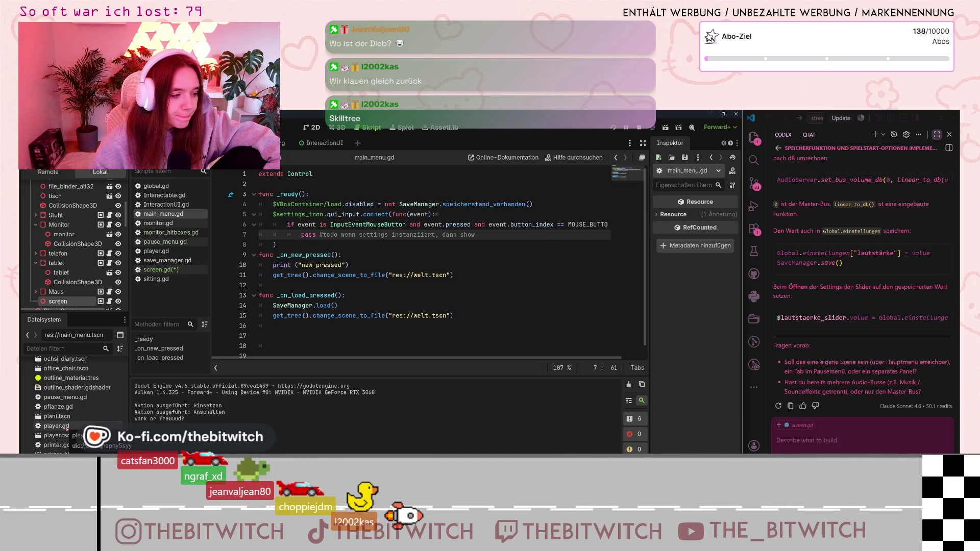
scroll(67, 428, "down", 1)
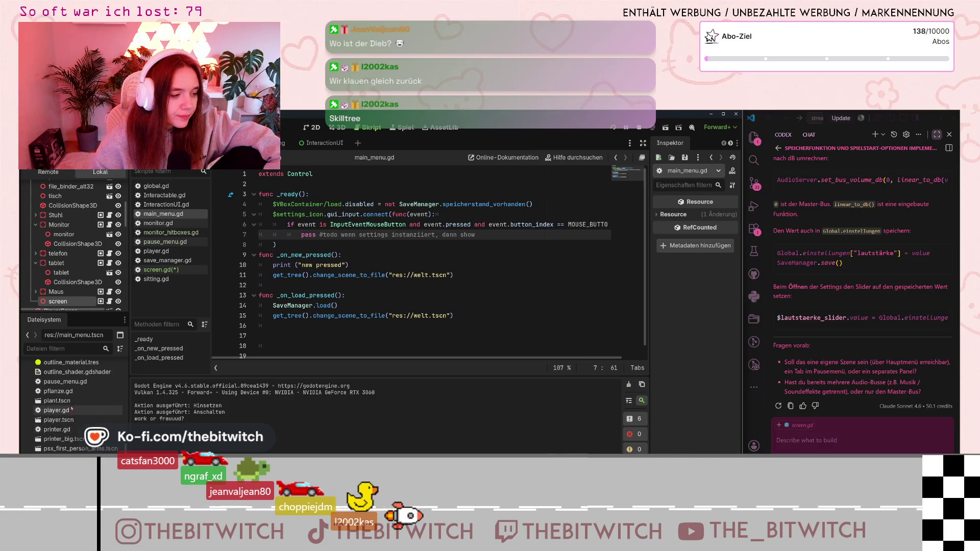
double_click(66, 382)
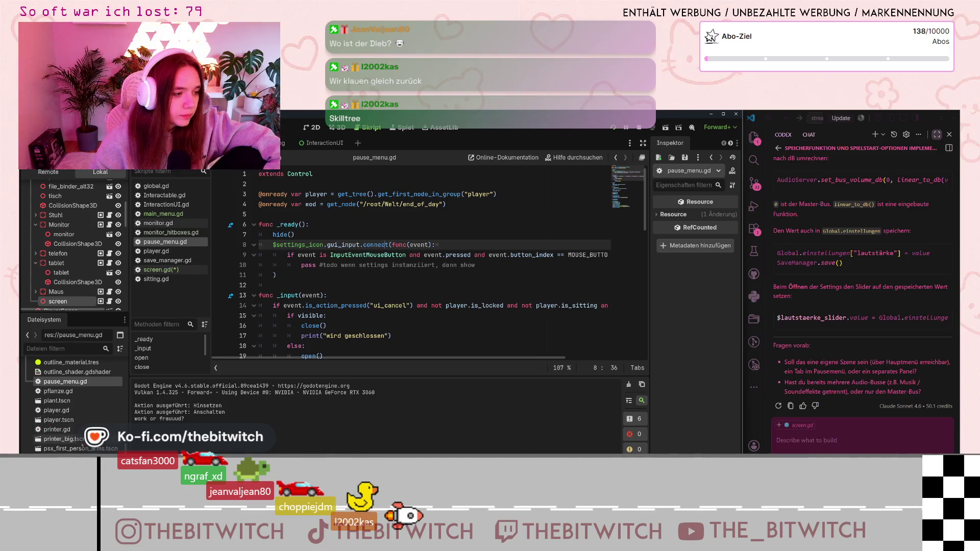
scroll(74, 403, "down", 4)
scroll(74, 404, "down", 4)
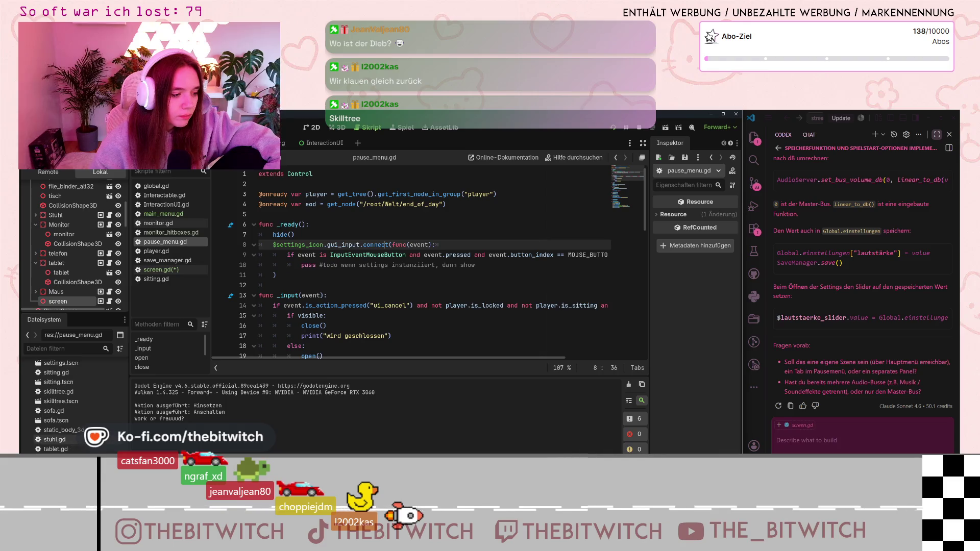
scroll(81, 451, "up", 4)
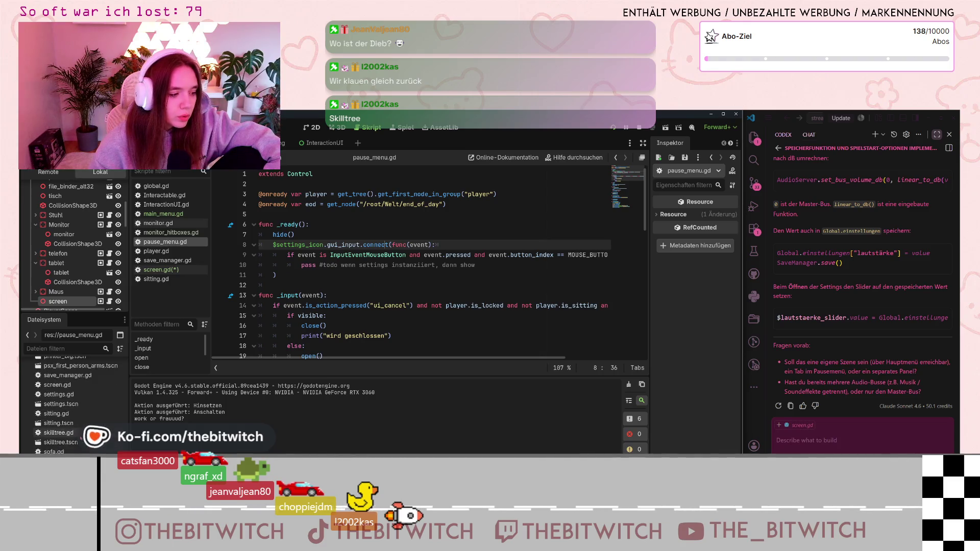
double_click(73, 449)
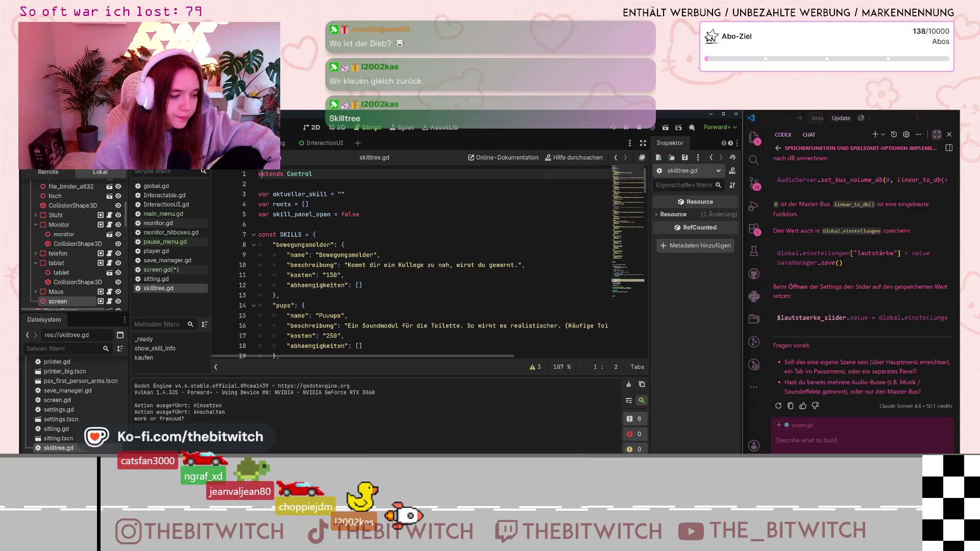
scroll(353, 239, "down", 3)
scroll(348, 250, "up", 5)
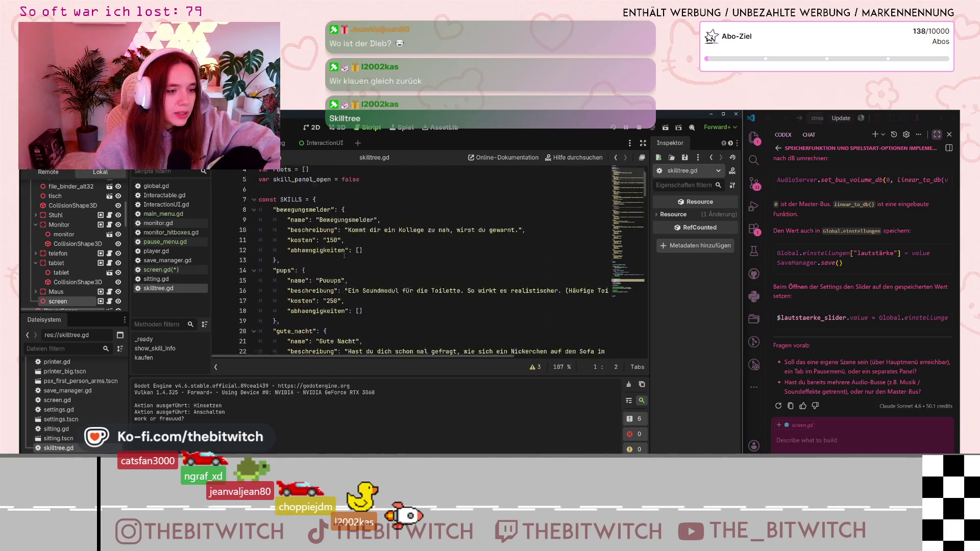
scroll(341, 309, "down", 20)
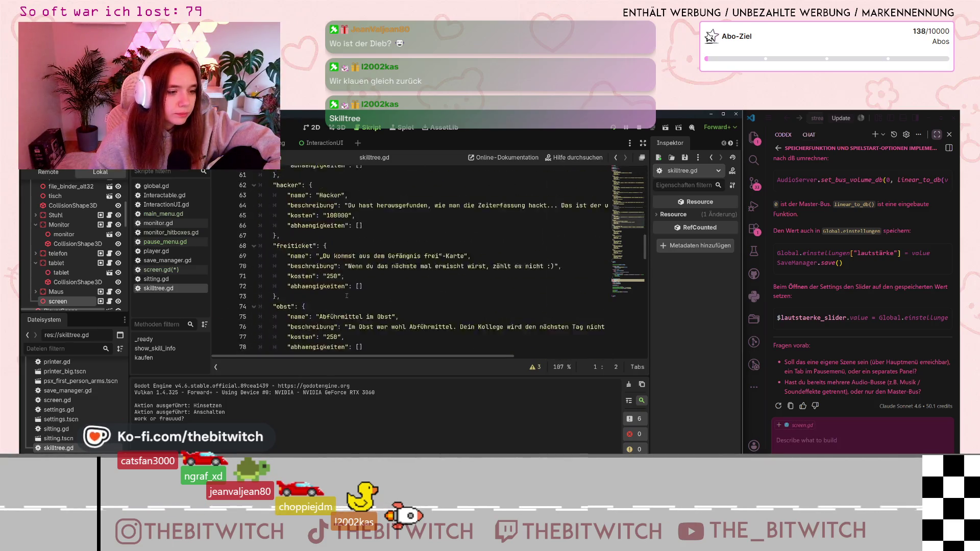
scroll(337, 314, "down", 2)
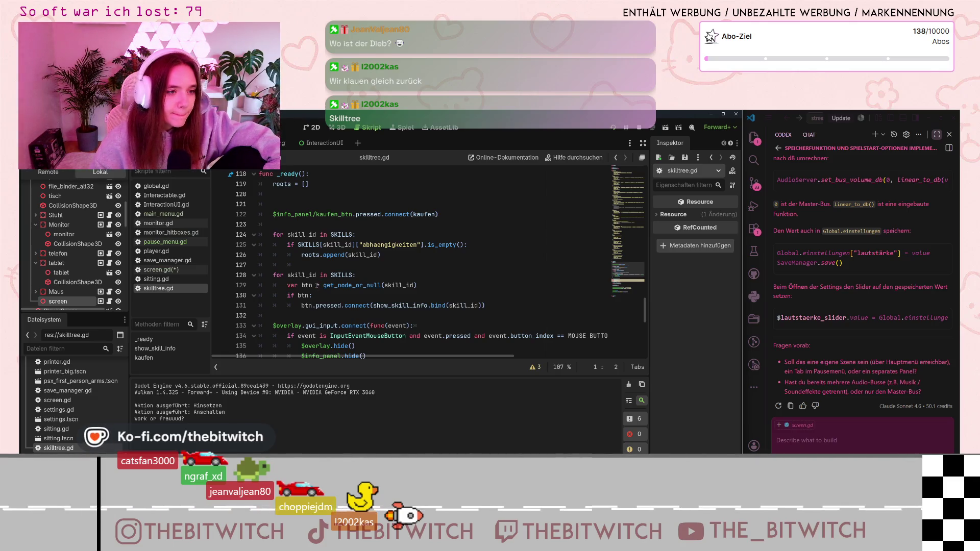
scroll(319, 283, "down", 2)
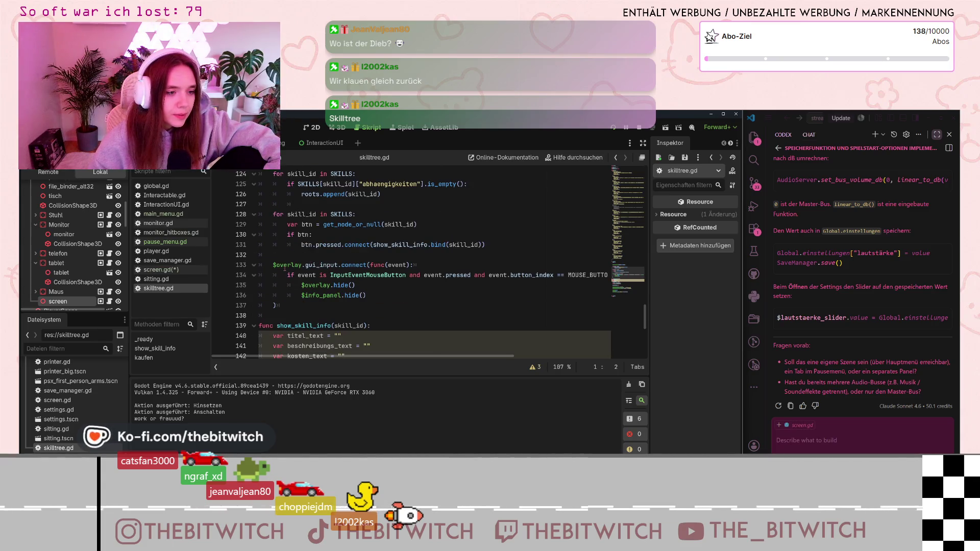
left_click_drag(271, 263, 341, 295)
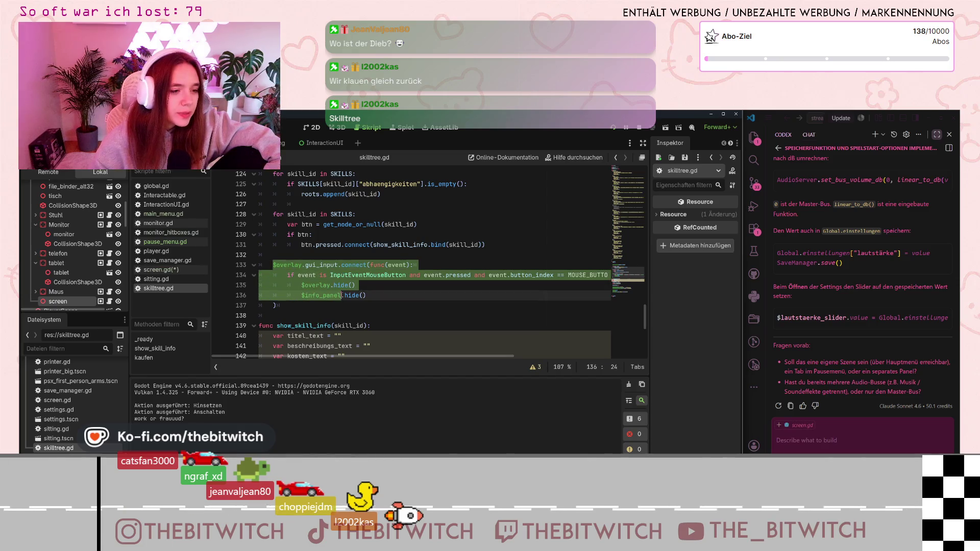
left_click(342, 295)
scroll(335, 296, "up", 5)
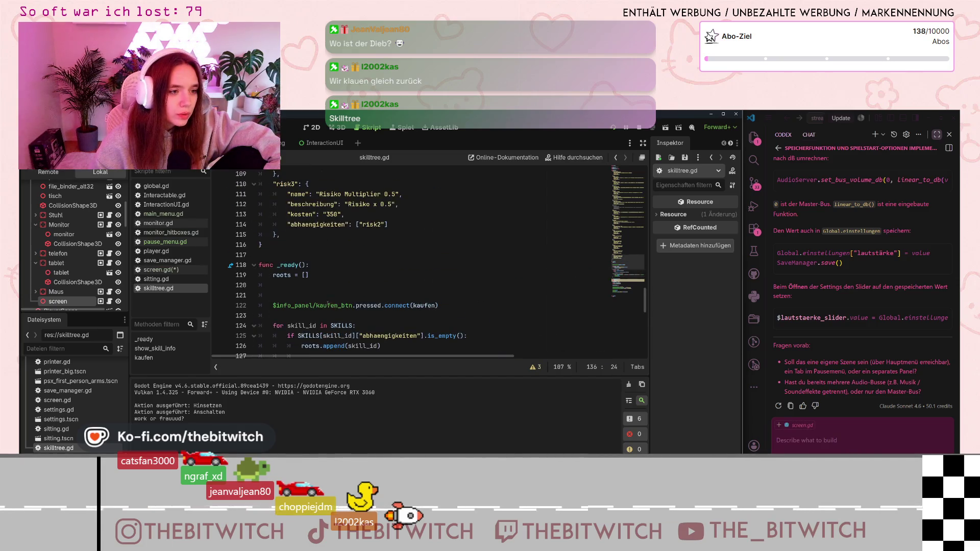
scroll(328, 304, "down", 5)
scroll(317, 297, "down", 5)
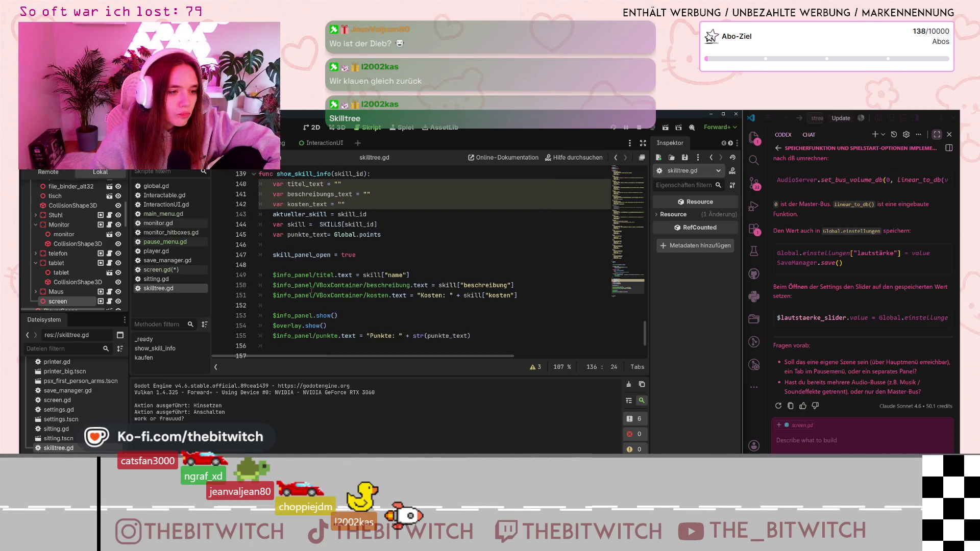
left_click(361, 235)
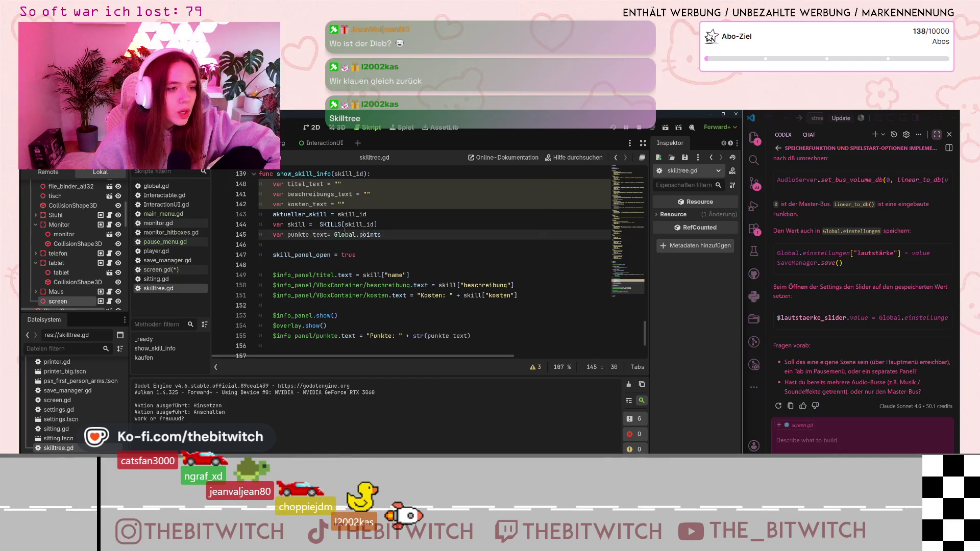
scroll(308, 277, "up", 2)
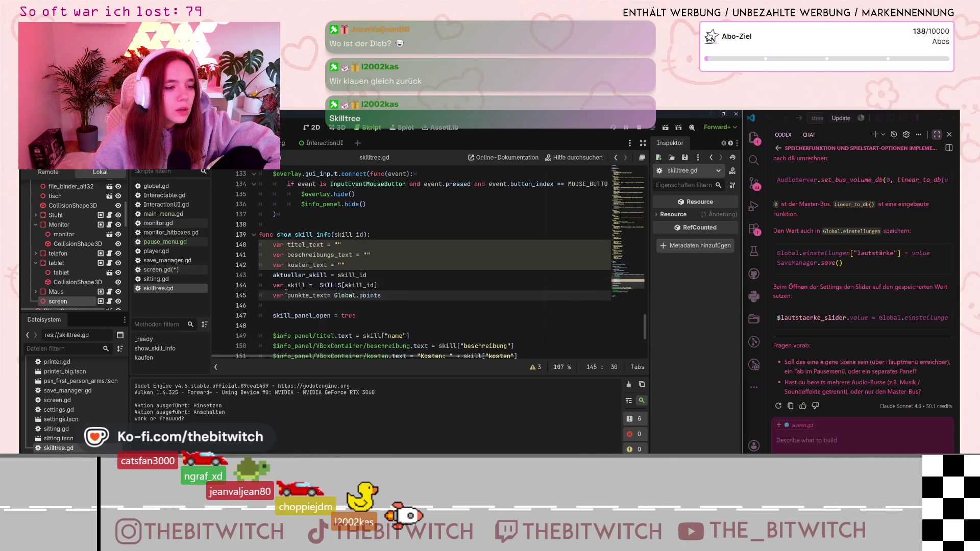
scroll(285, 292, "down", 1)
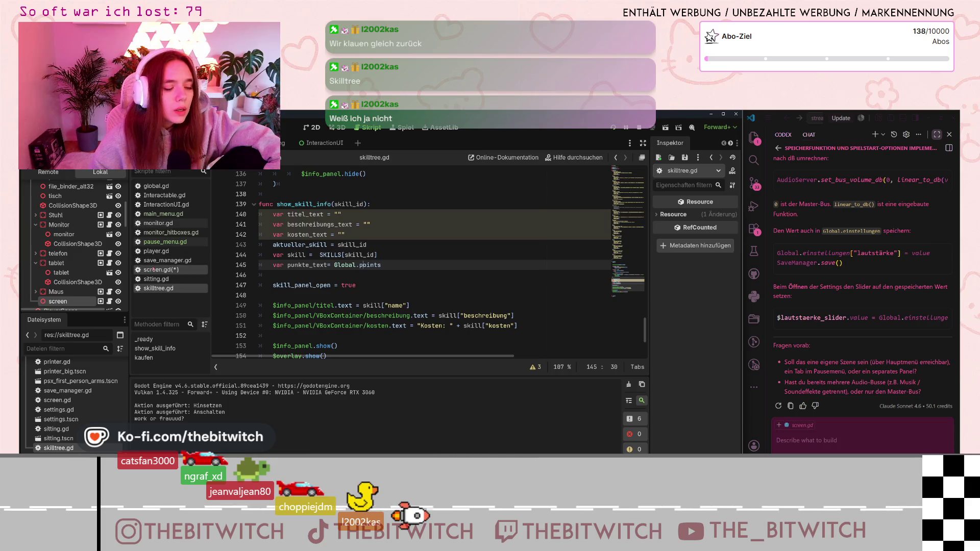
scroll(338, 266, "up", 4)
scroll(327, 263, "down", 1)
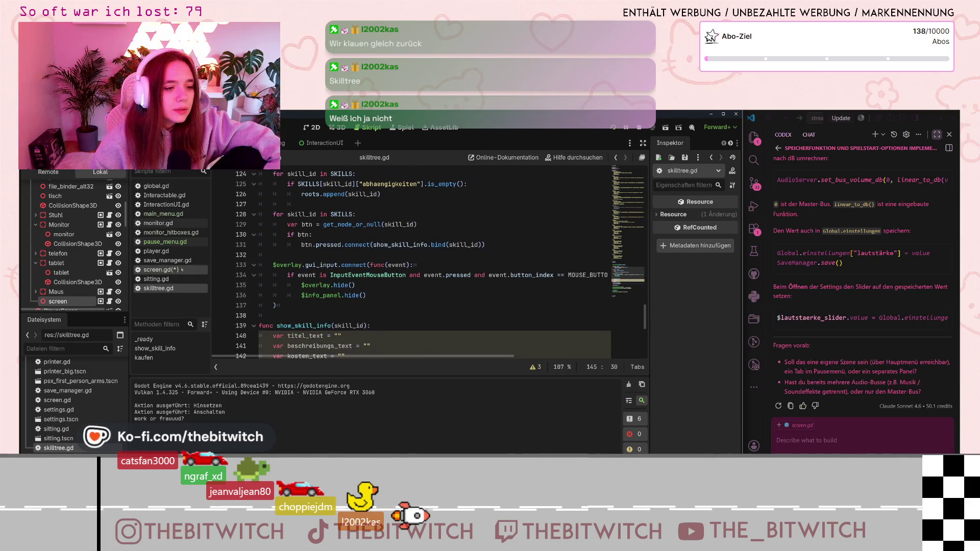
left_click(150, 241)
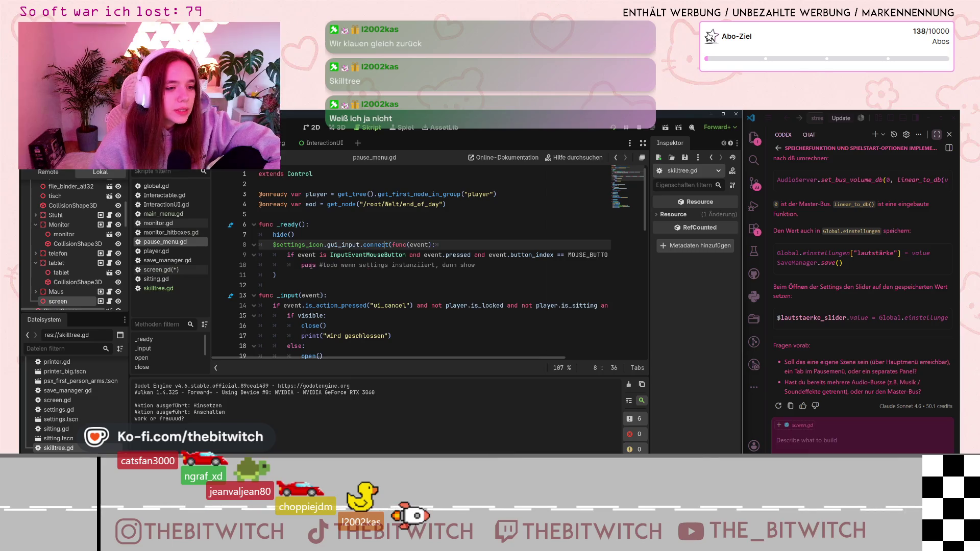
Check the pass placeholder and todo comment on pause_menu.gd line 10, then show the running Game view.
left_click_drag(301, 265, 325, 265)
left_click(357, 265)
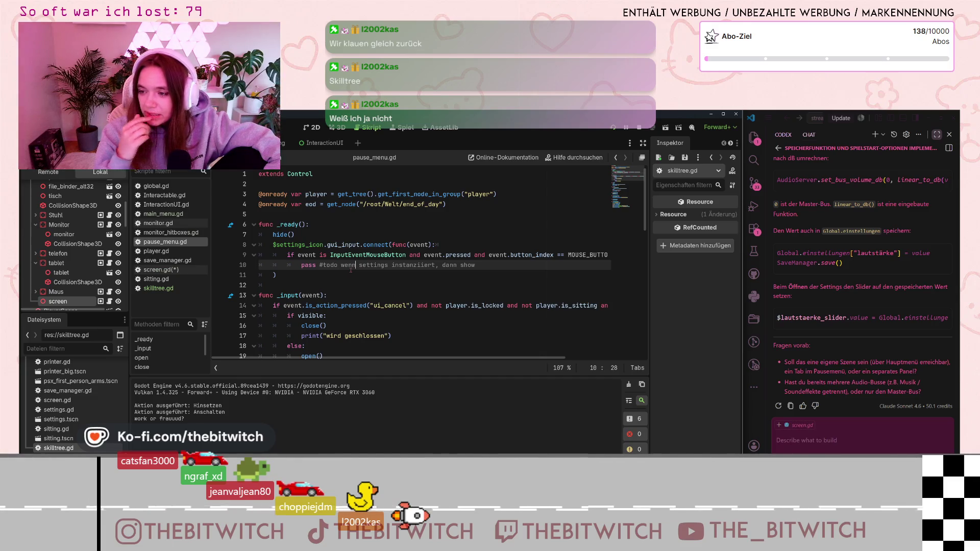
left_click(336, 127)
left_click(403, 127)
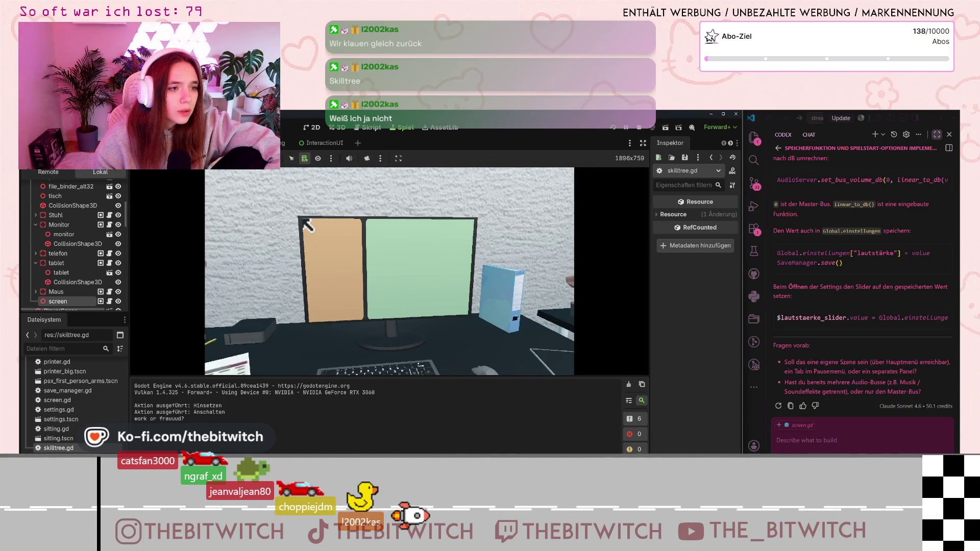
In the running game, inspect the monitor's Area3D, CollisionShape3D, Monitor StaticBody3D and second CollisionShape3D.
right_click(348, 245)
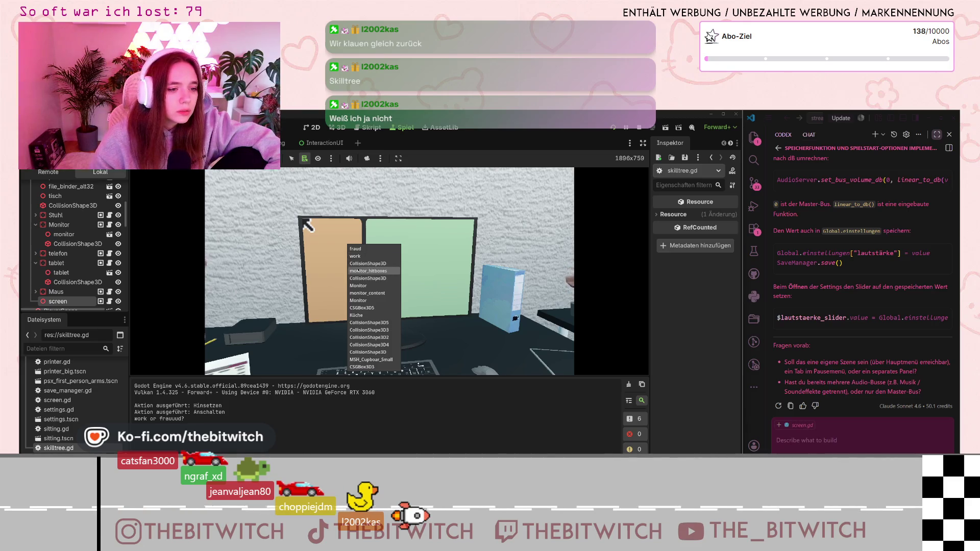
left_click(349, 257)
right_click(348, 258, "alt")
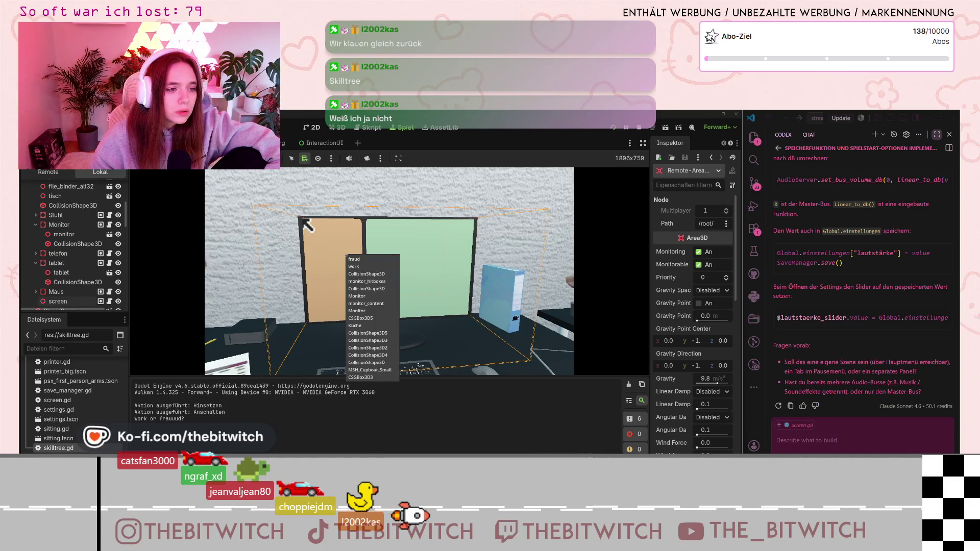
left_click(350, 269)
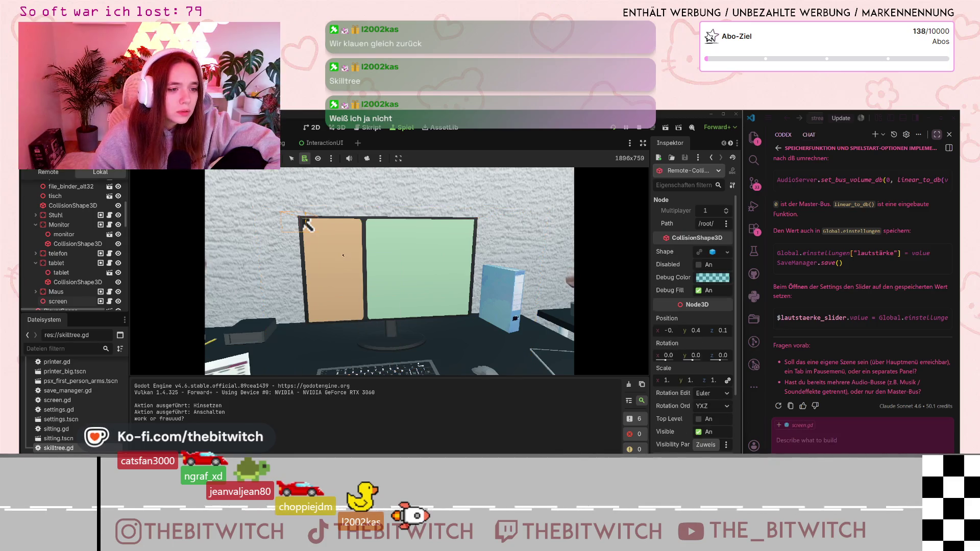
right_click(343, 255, "alt")
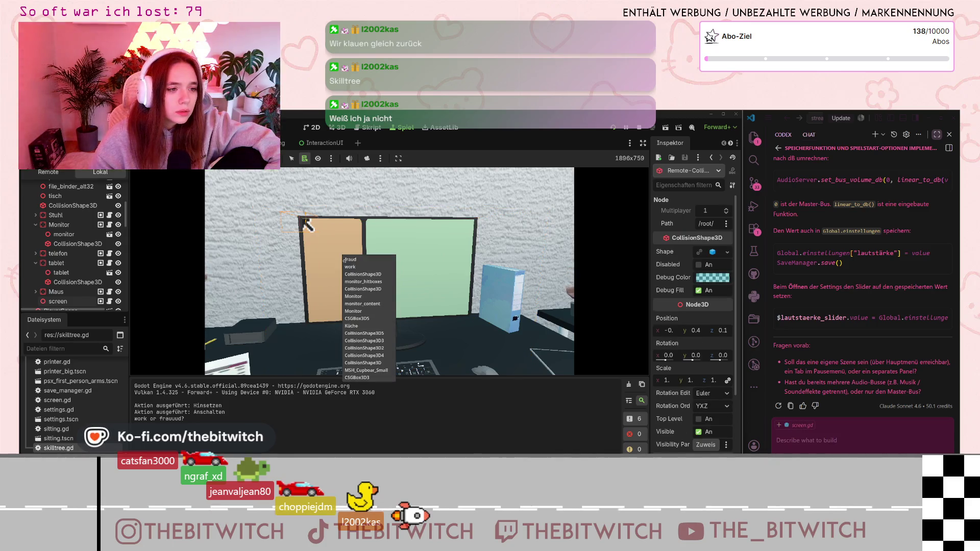
left_click(352, 295)
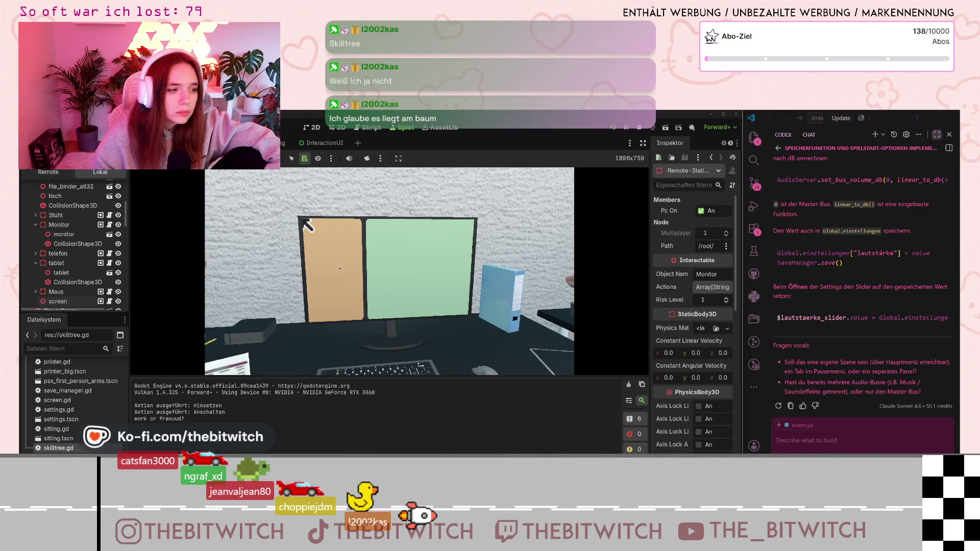
right_click(340, 269, "alt")
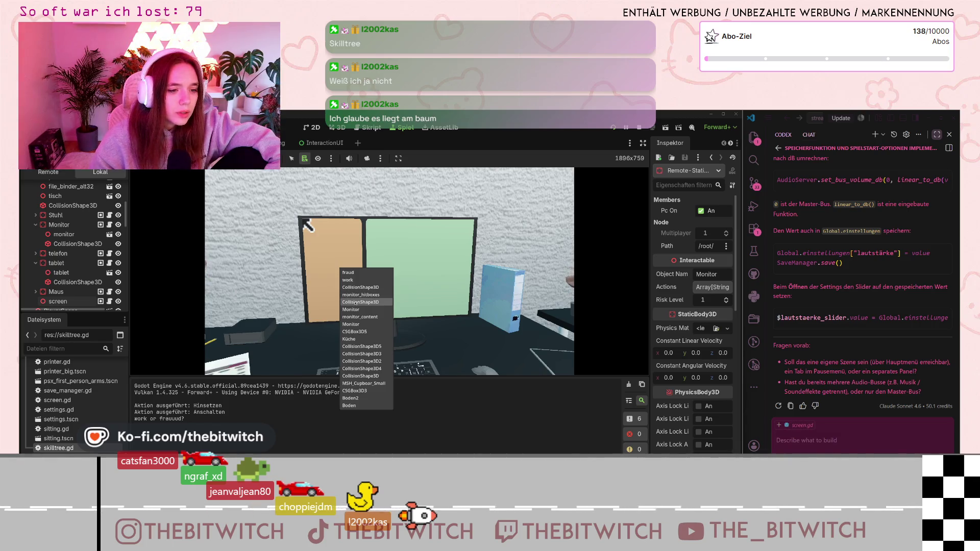
left_click(355, 303)
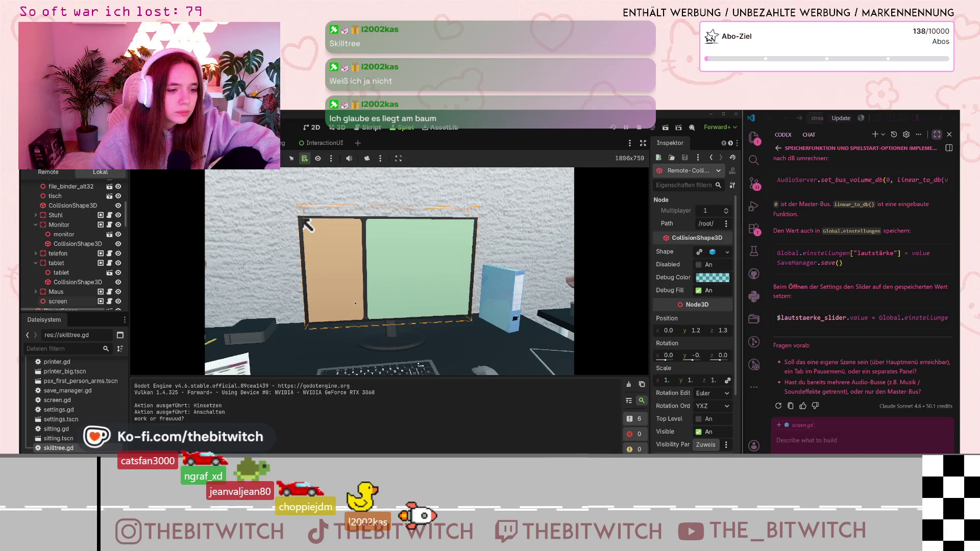
Probe different points on the monitor and select the monitor_hitboxes node.
right_click(347, 289, "alt")
left_click(359, 305)
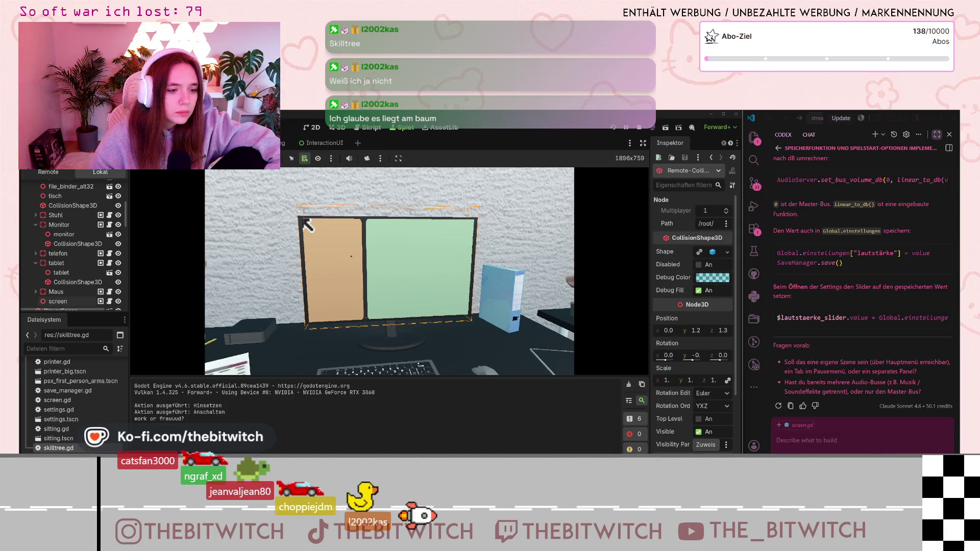
right_click(355, 248, "alt")
right_click(335, 305, "alt")
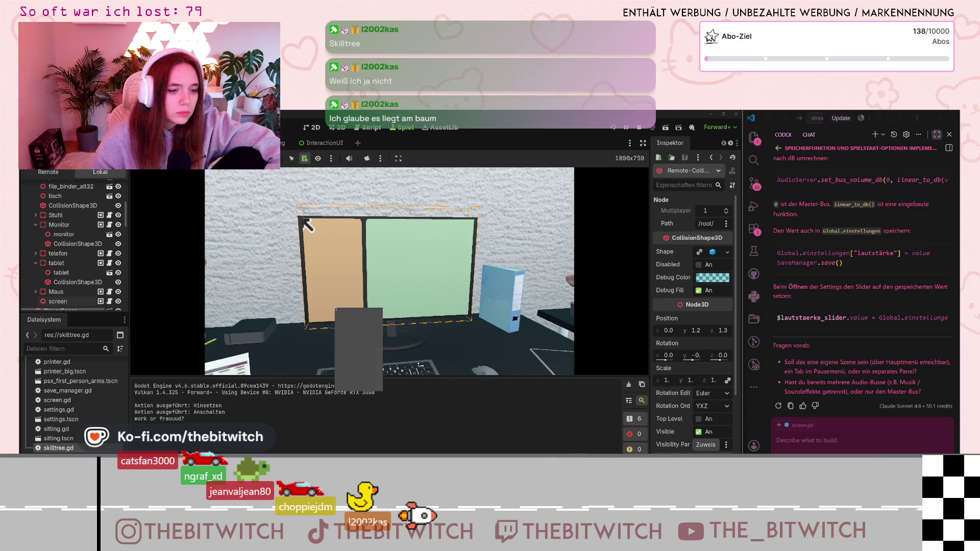
left_click(364, 335)
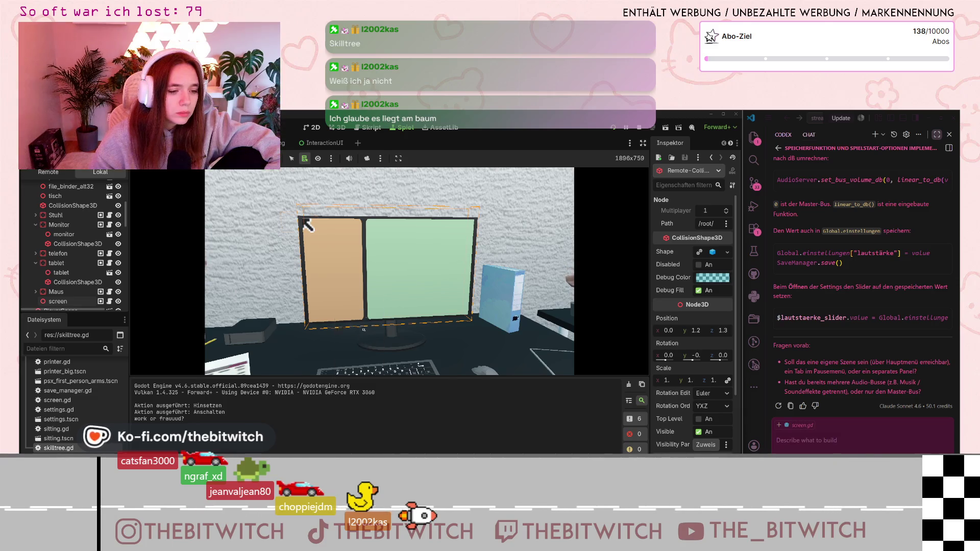
right_click(353, 260, "alt")
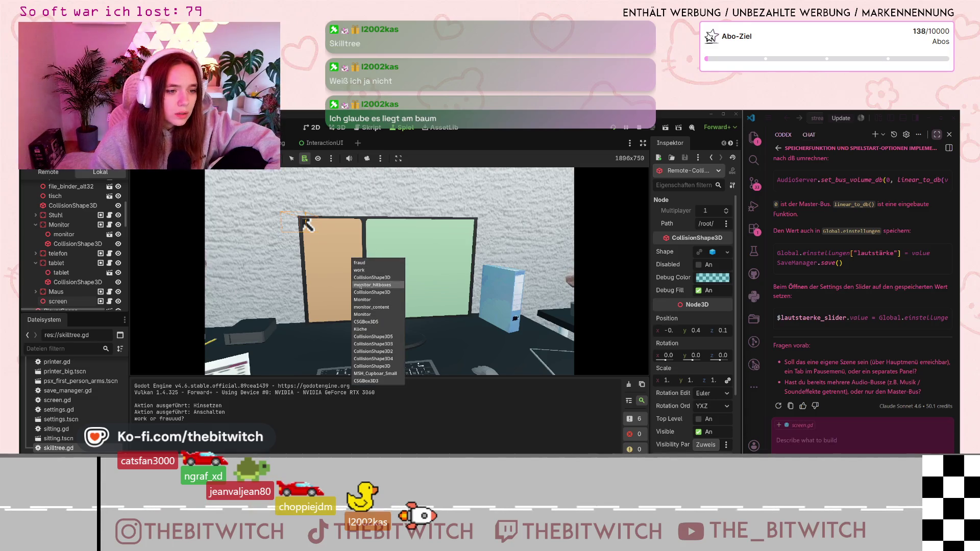
left_click(365, 279)
right_click(350, 240, "alt")
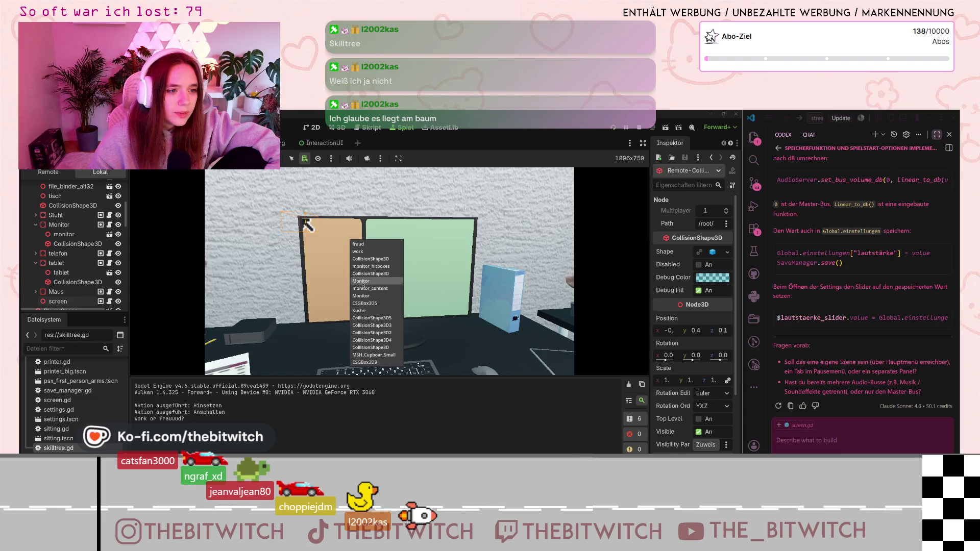
right_click(331, 305, "alt")
left_click(346, 306)
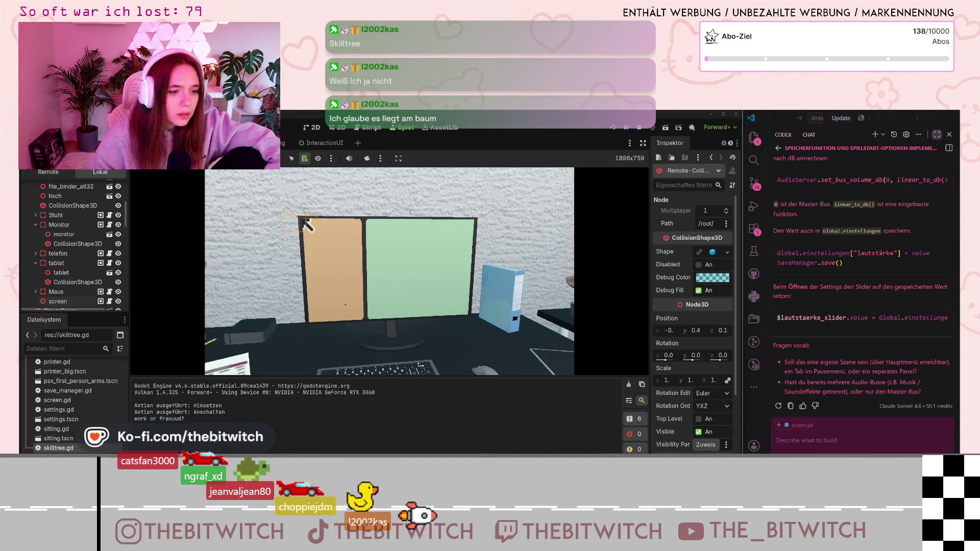
Inspect the monitor's CollisionShape3D entries, another hitbox node, and its mesh node remotely.
right_click(344, 247, "alt")
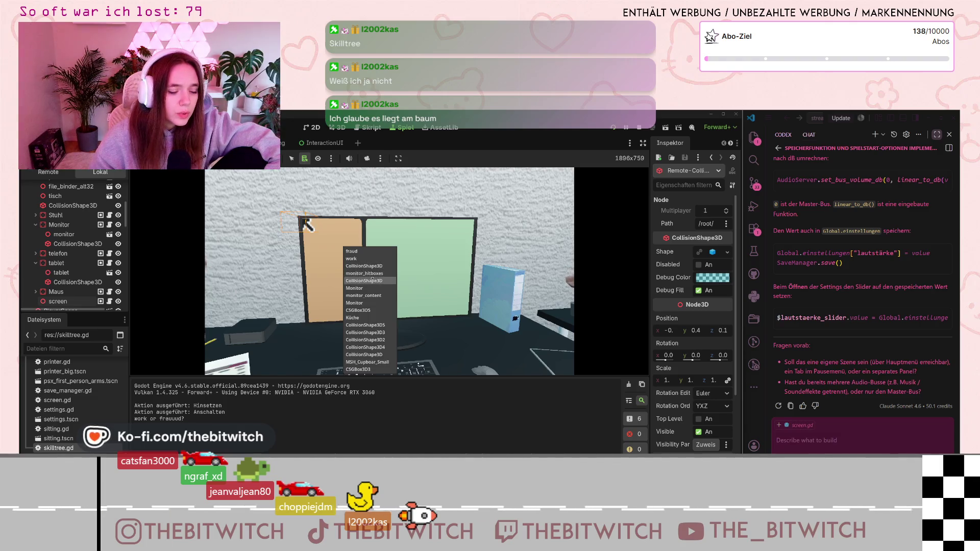
left_click(369, 266)
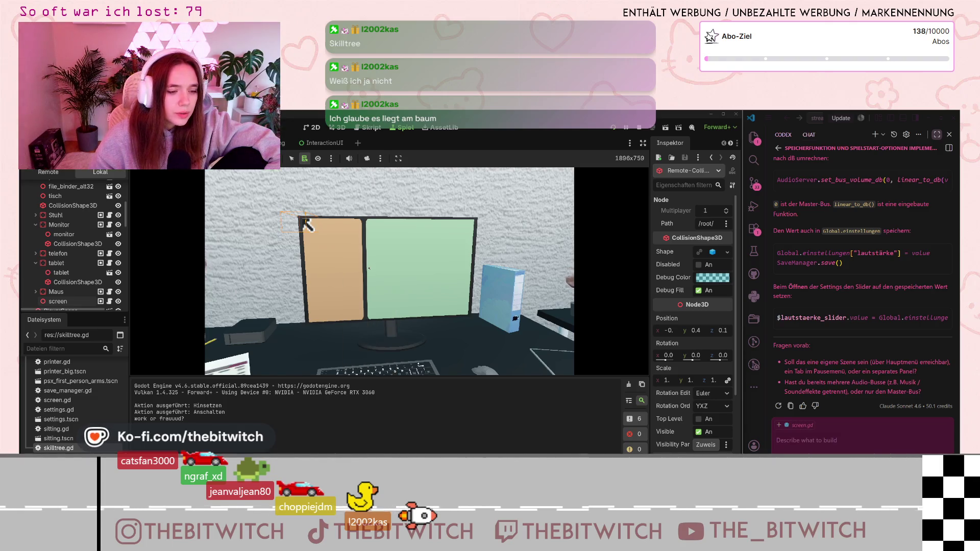
right_click(317, 260)
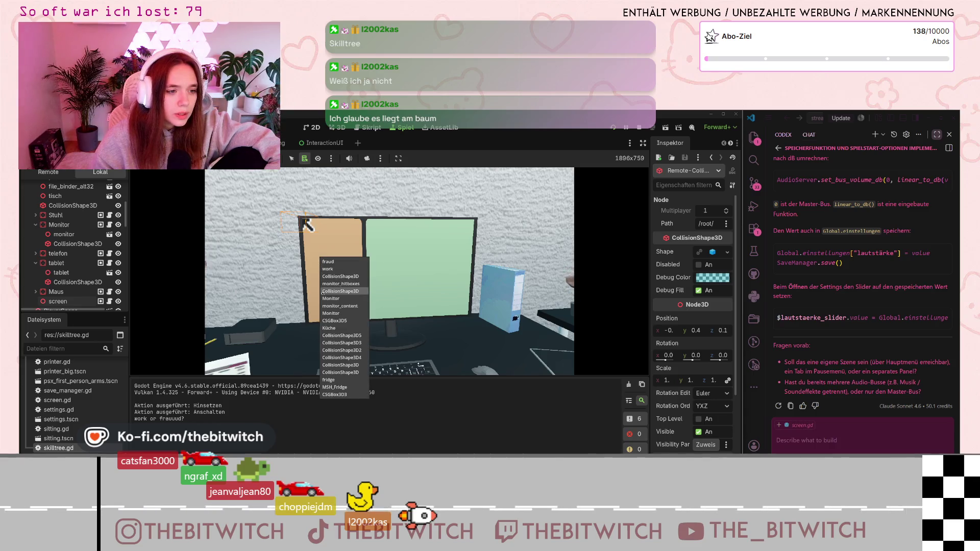
left_click(322, 276)
right_click(375, 292)
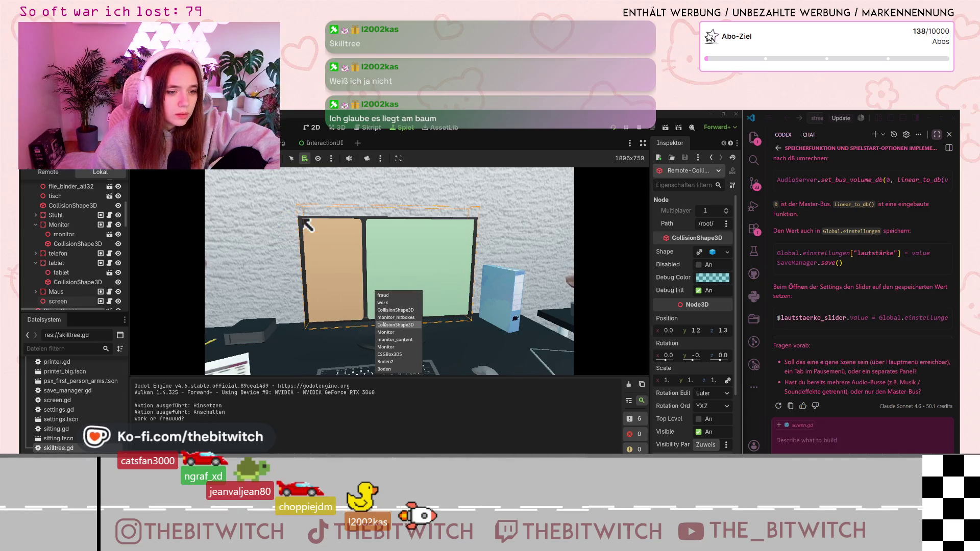
left_click(378, 311)
right_click(353, 299)
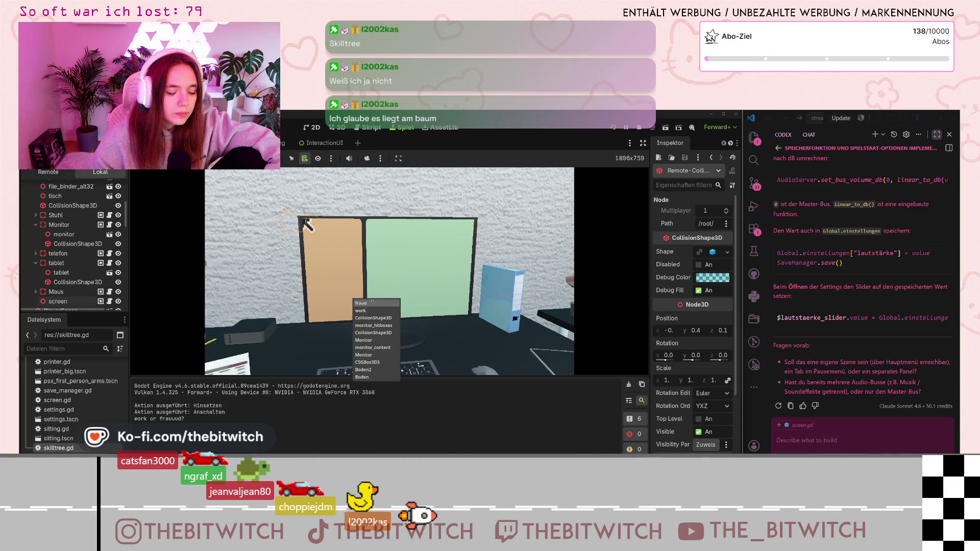
left_click(366, 355)
Inspect the Monitor node then CSGBox3D, close the node list, and open skilltree.gd.
right_click(359, 268)
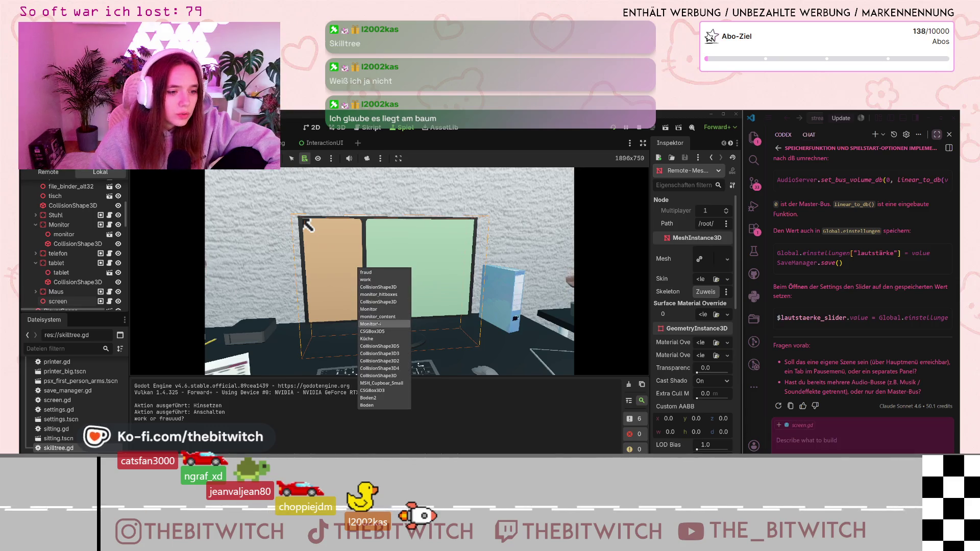
left_click(349, 263)
right_click(349, 262)
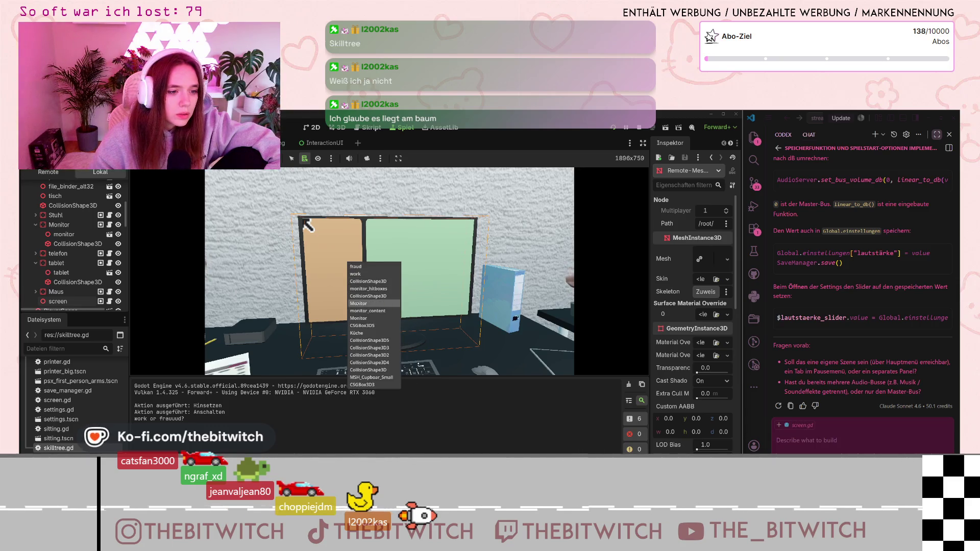
left_click(358, 303)
right_click(354, 285)
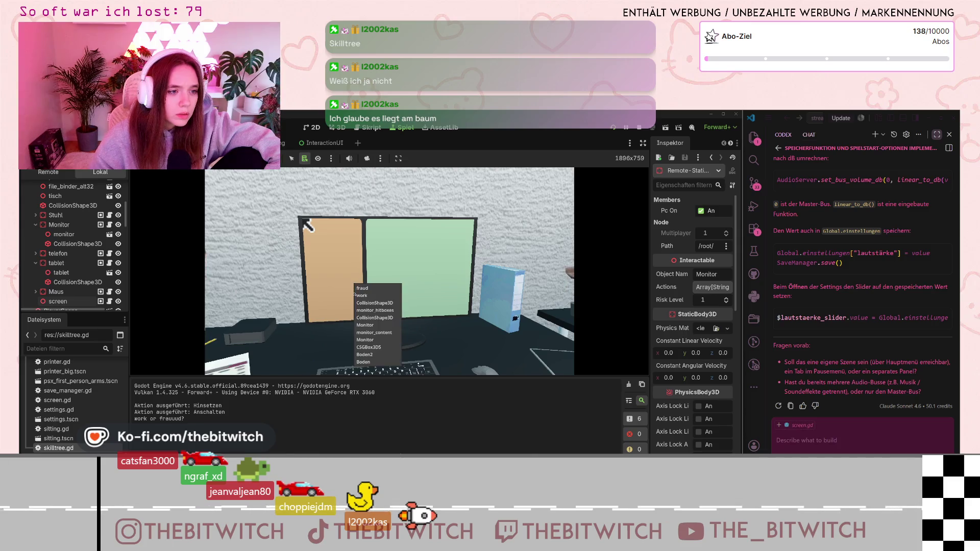
left_click(367, 350)
right_click(355, 261)
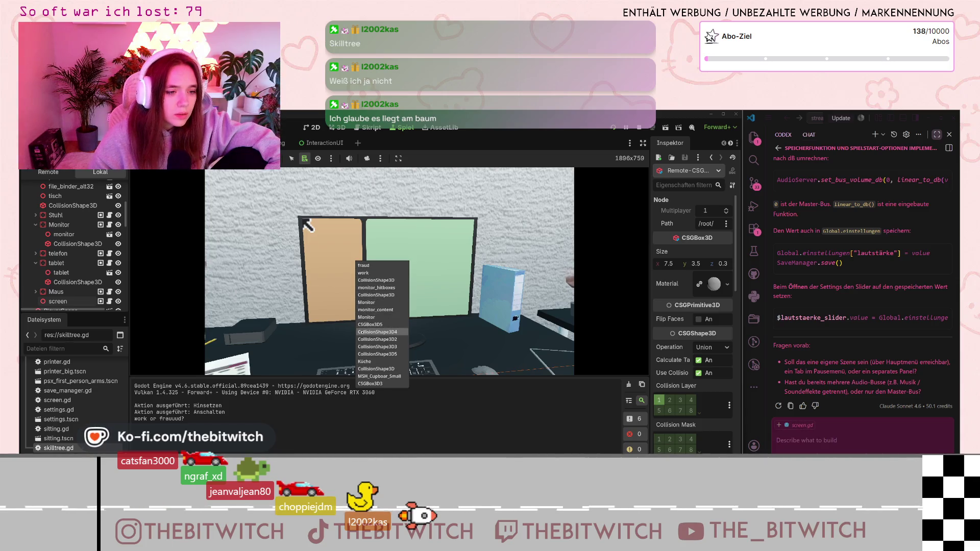
left_click(347, 256)
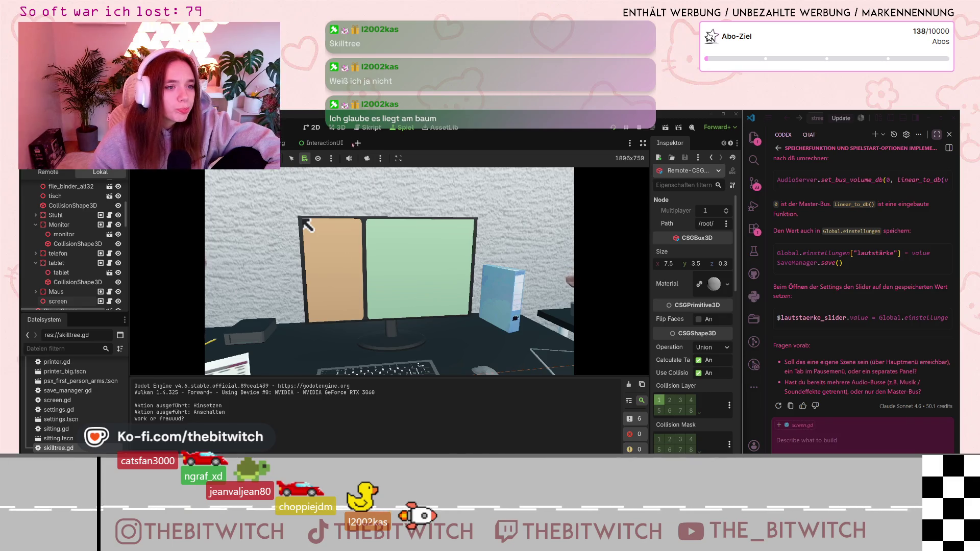
key("ctrl+F3")
left_click(166, 289)
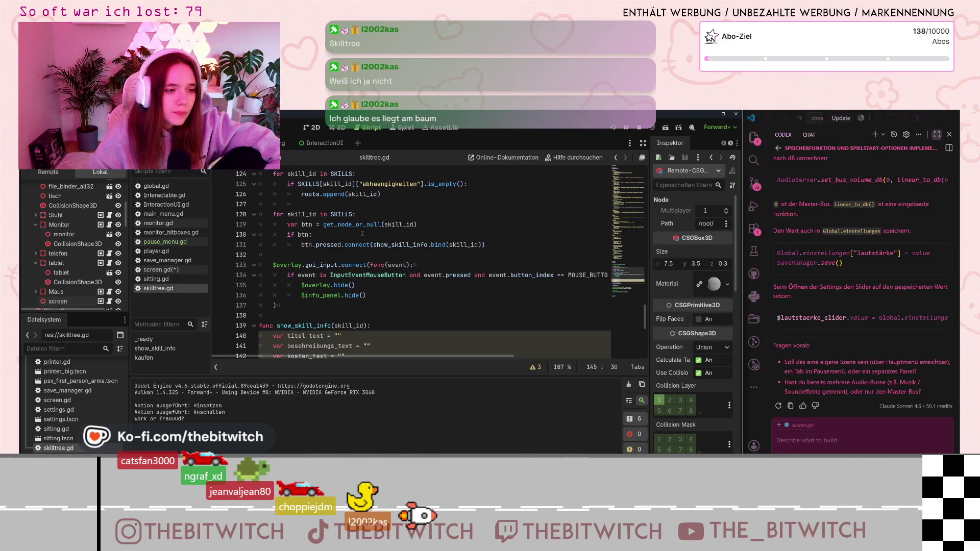
Scroll through skilltree.gd, then switch to monitor_hitboxes.gd in the script list.
scroll(340, 257, "down", 3)
scroll(340, 257, "down", 2)
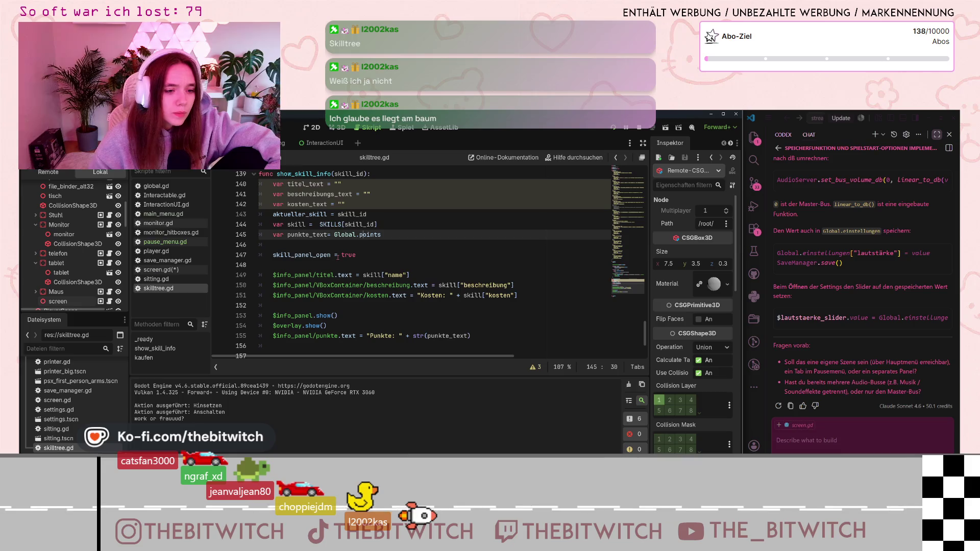
scroll(339, 257, "down", 1)
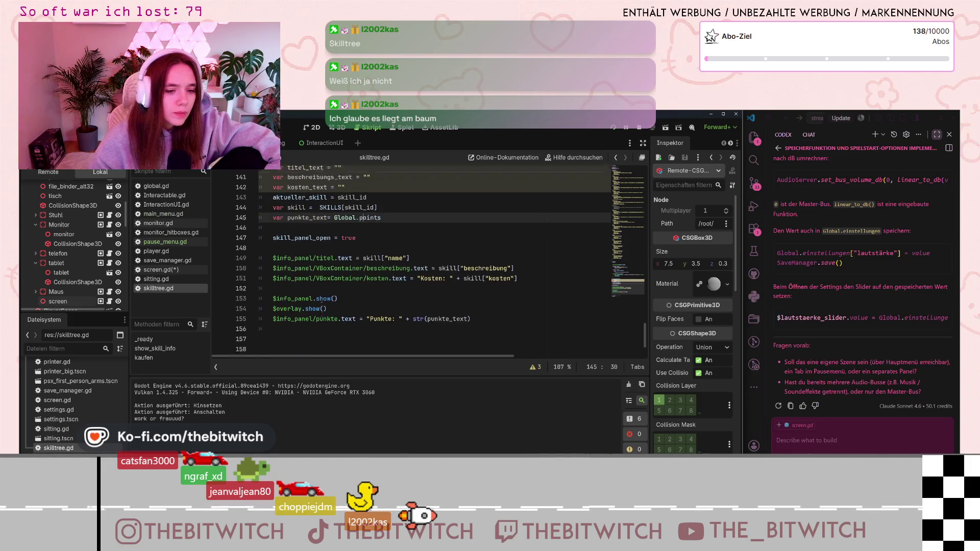
scroll(339, 257, "up", 10)
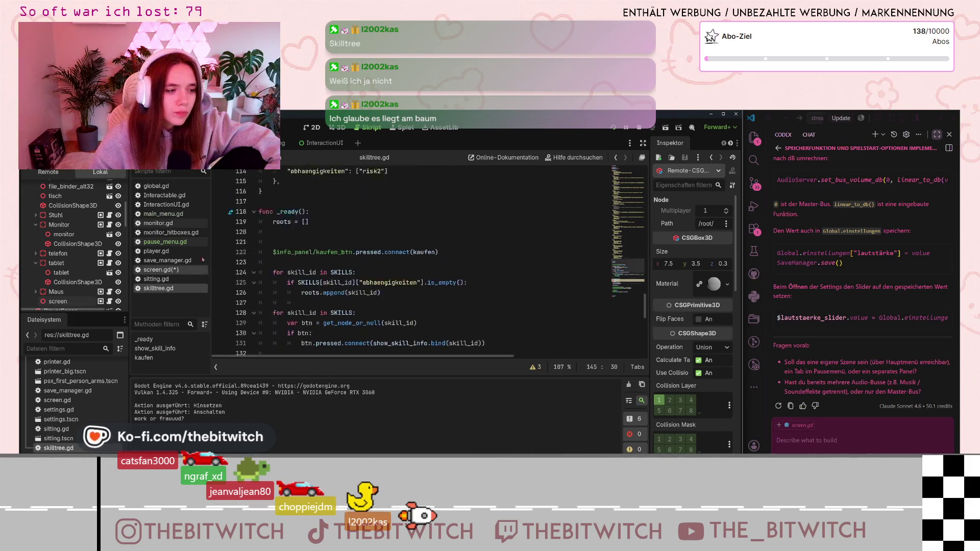
left_click(167, 232)
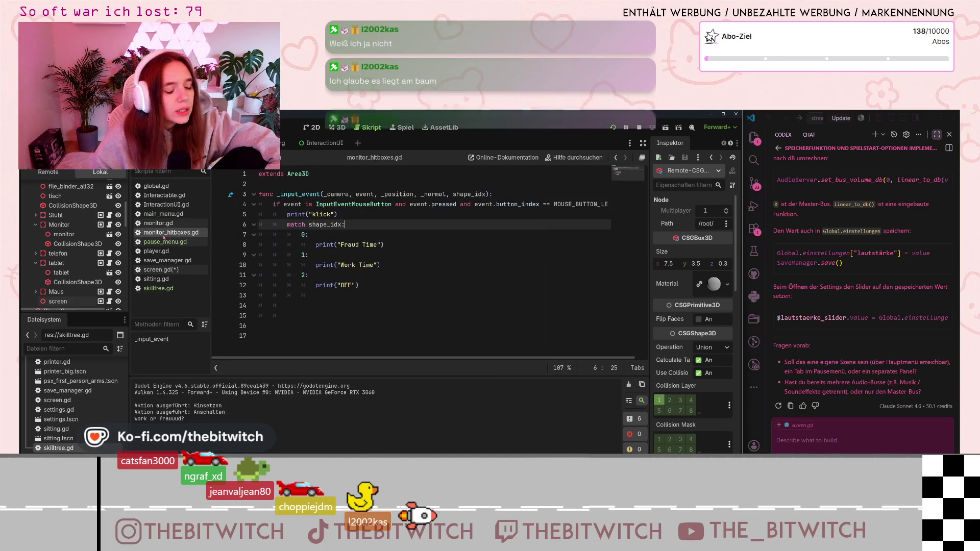
Select _input_event on line 3, move to the case 0 line, and bring up the _input_event documentation tooltip.
double_click(301, 194)
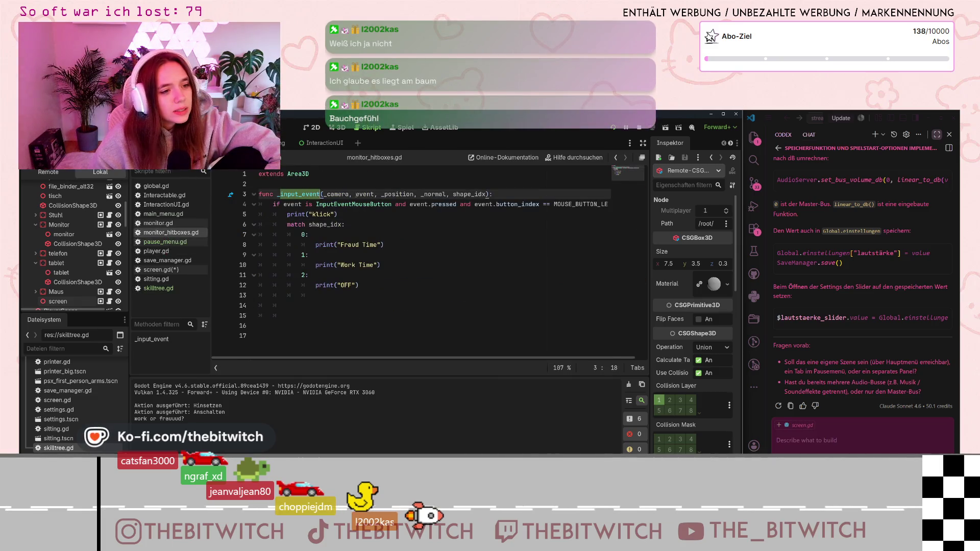
left_click(357, 194)
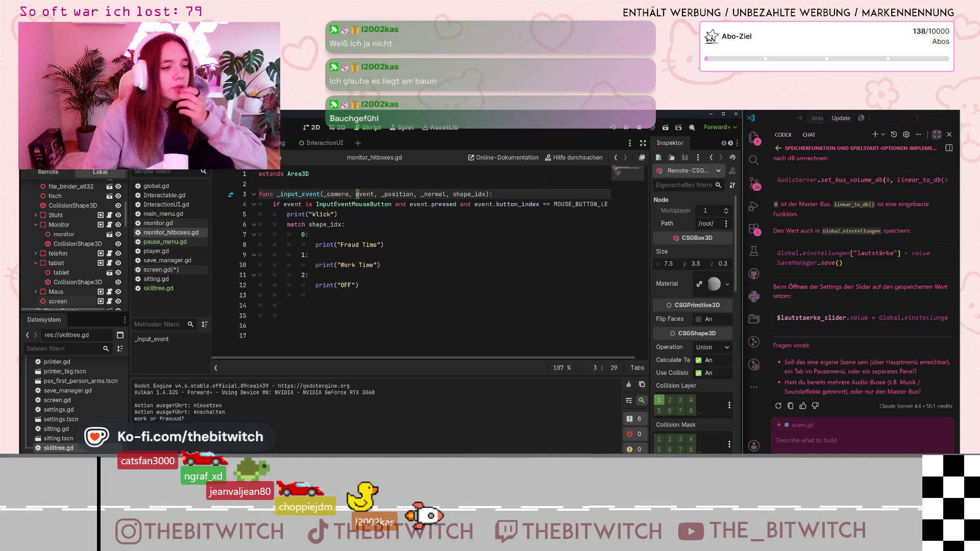
key("Down")
key("Down")
key("Down")
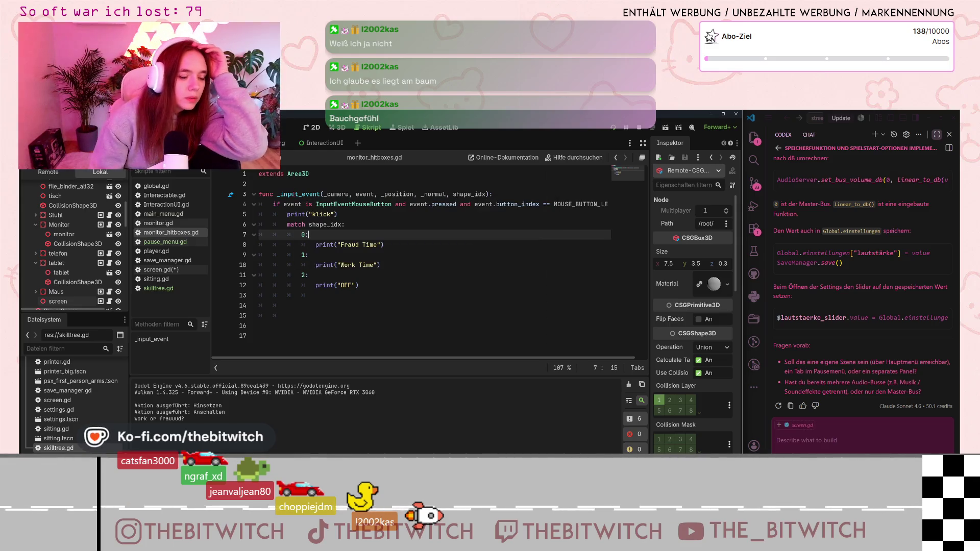
mouse_move(295, 195)
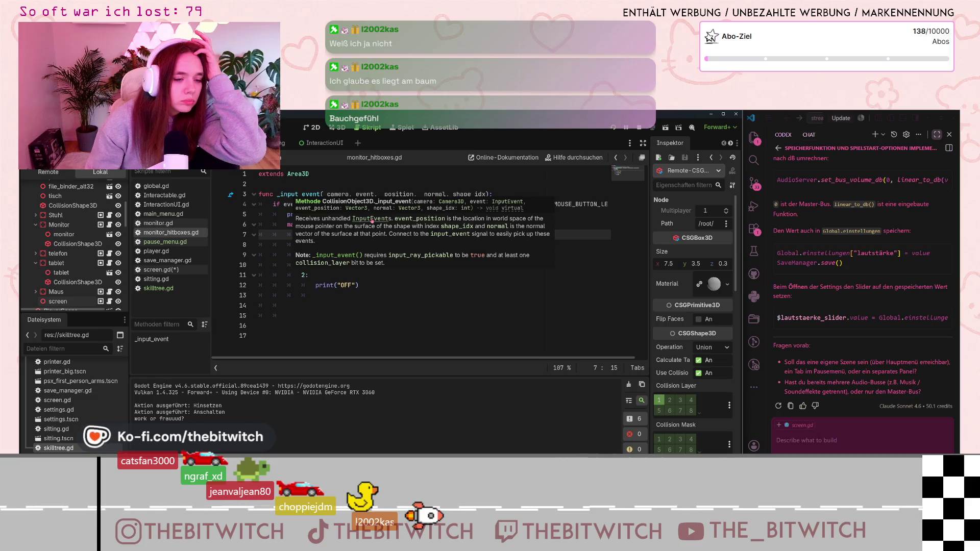
Open the InputEvent class reference from the tooltip, read its method descriptions, then start a help search.
left_click(363, 219)
scroll(286, 296, "down", 5)
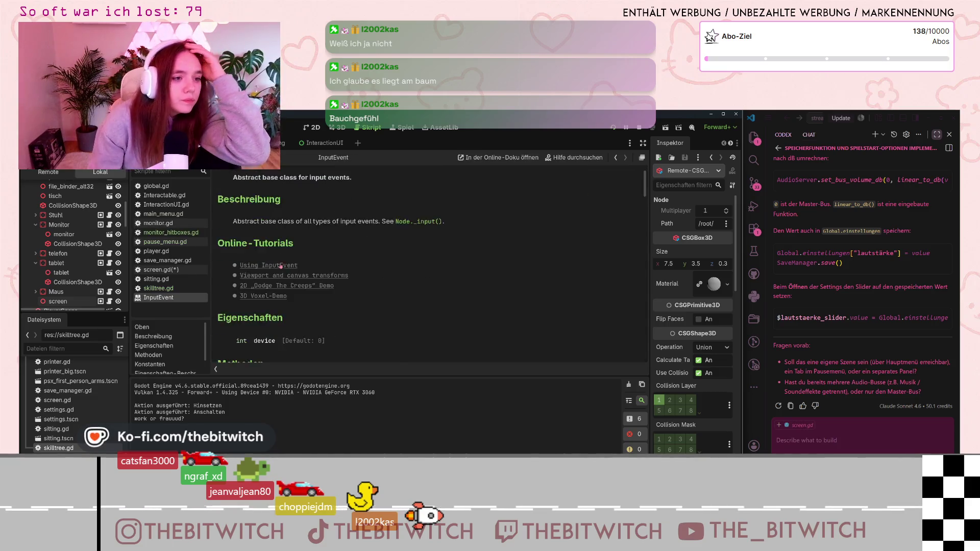
scroll(278, 273, "down", 10)
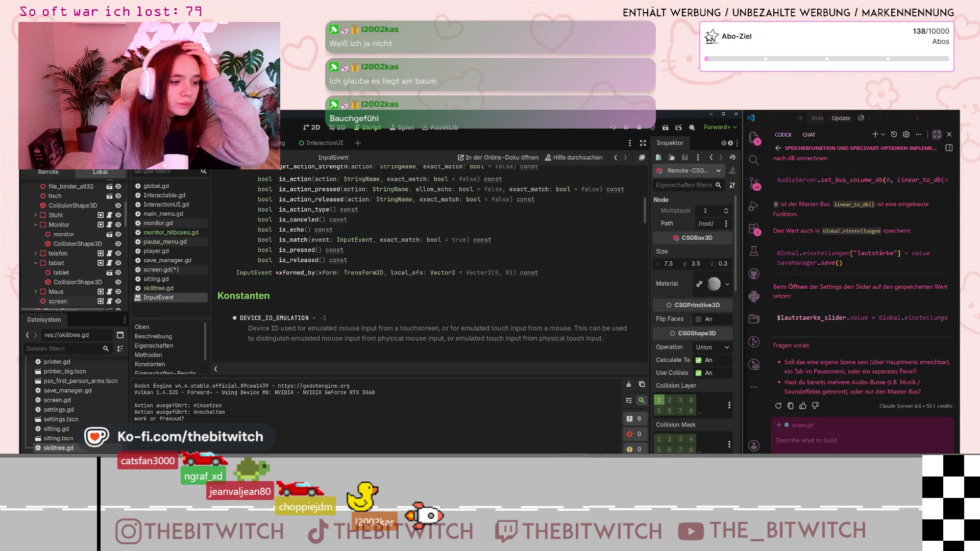
scroll(274, 274, "down", 5)
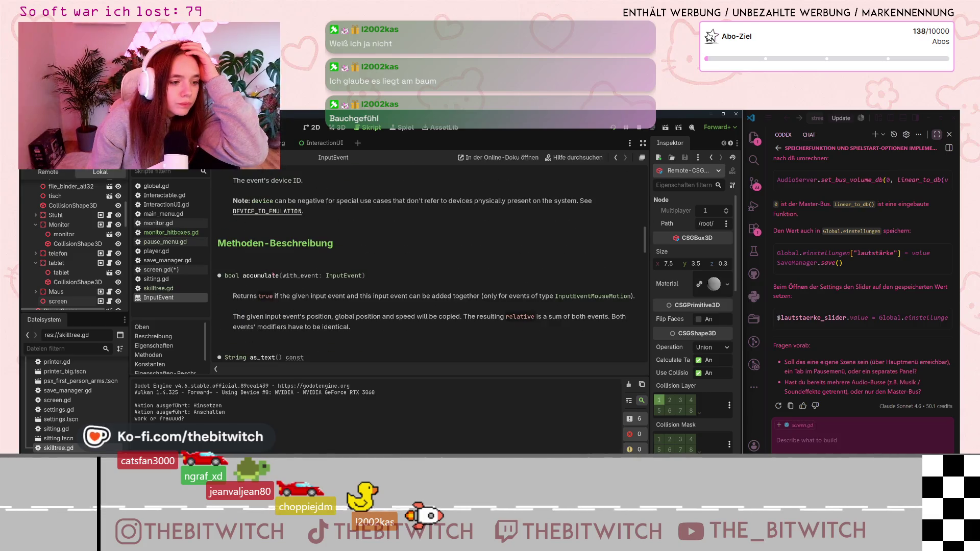
scroll(273, 275, "down", 3)
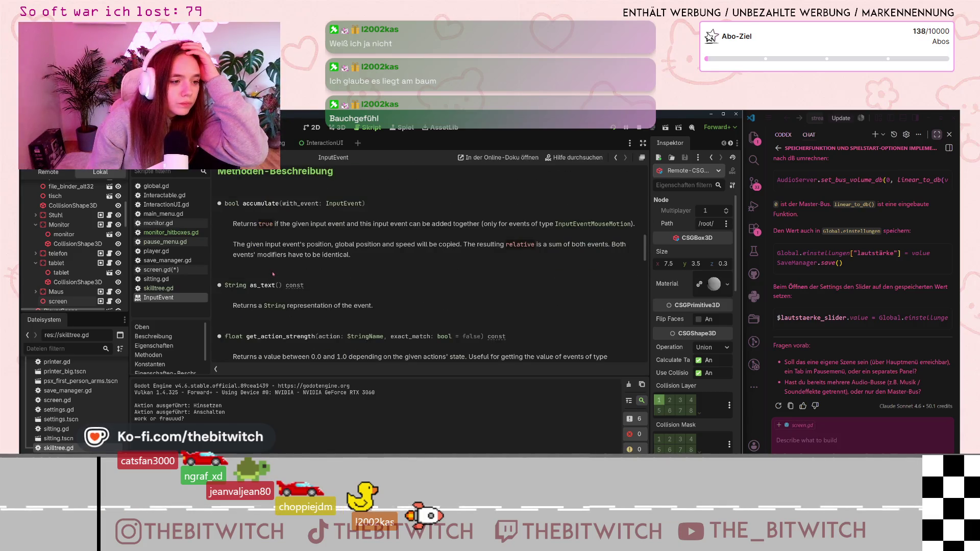
scroll(273, 274, "down", 8)
scroll(273, 274, "down", 7)
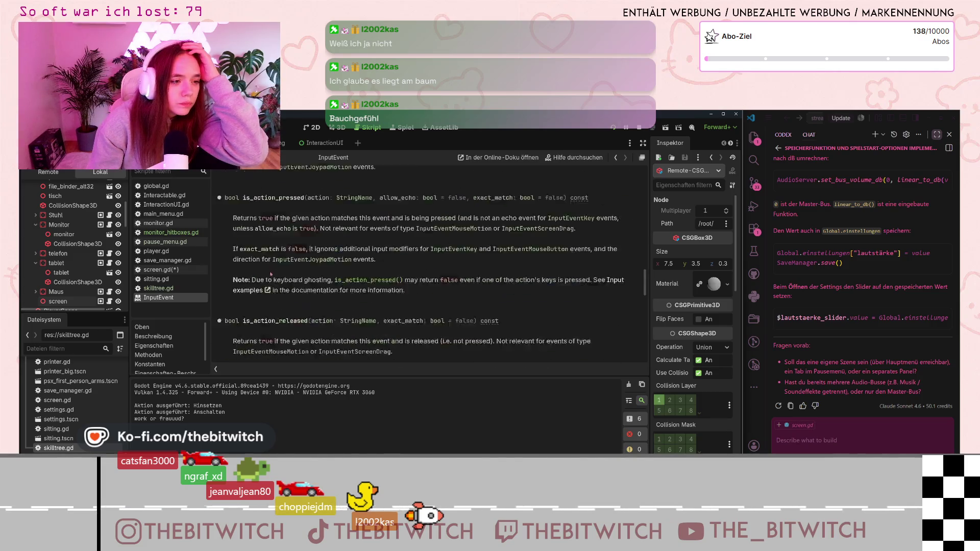
scroll(274, 274, "down", 14)
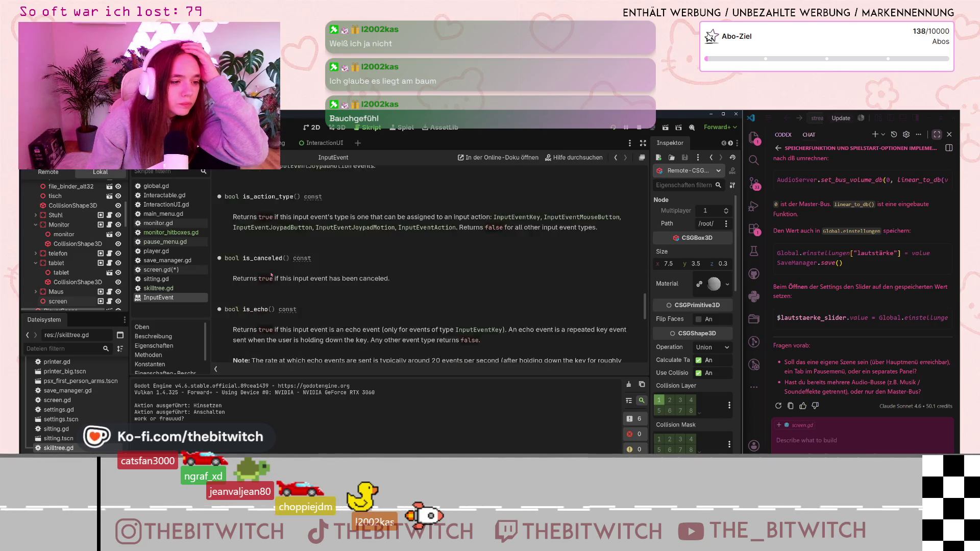
scroll(268, 277, "up", 11)
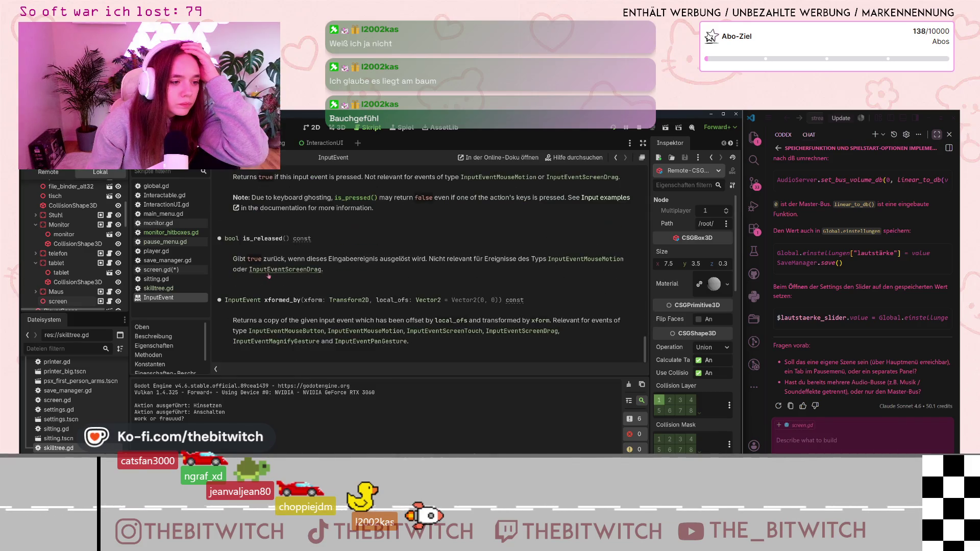
scroll(274, 284, "up", 10)
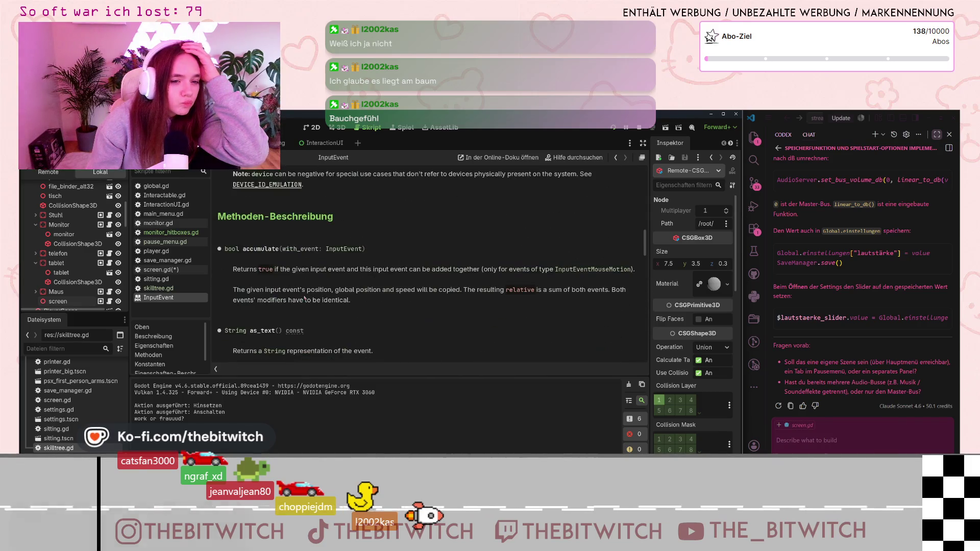
left_click(574, 157)
Search the help for 'unhand', open Node._unhandled_input, and highlight the passage on input consumption.
type("unhandle")
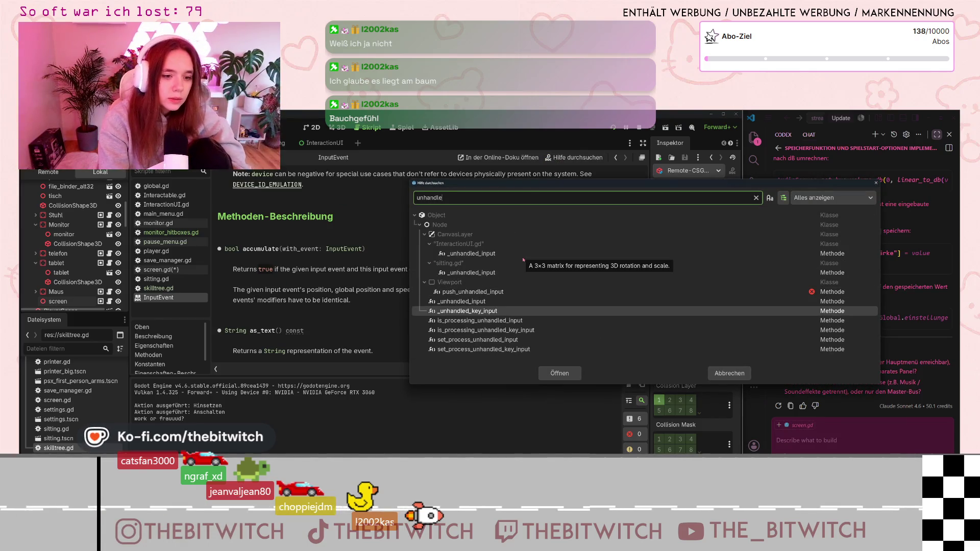
type("d")
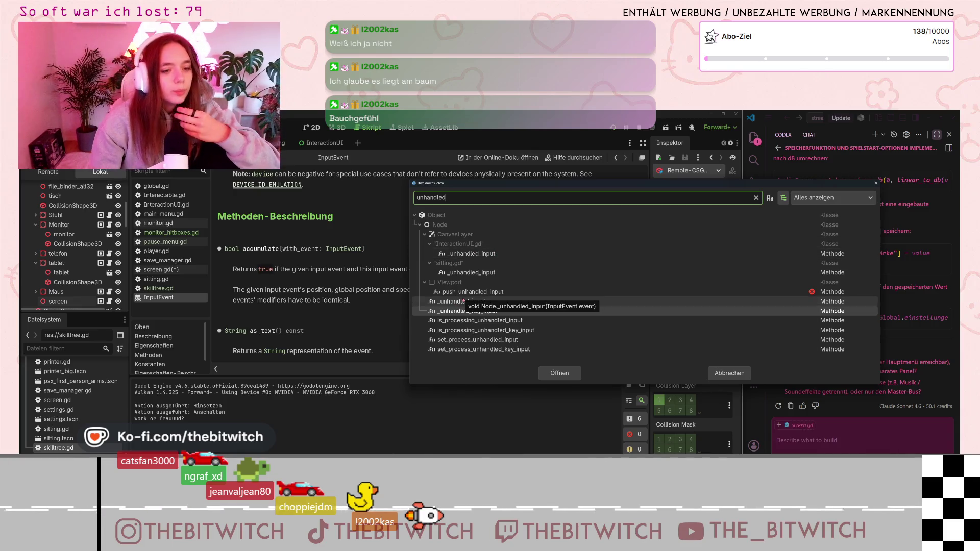
left_click(463, 301)
left_click(549, 373)
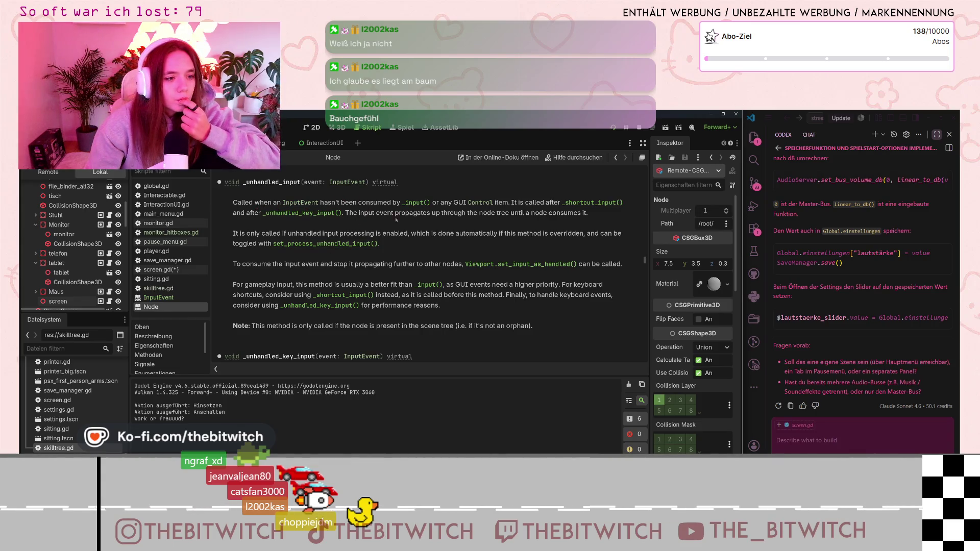
left_click_drag(390, 203, 444, 213)
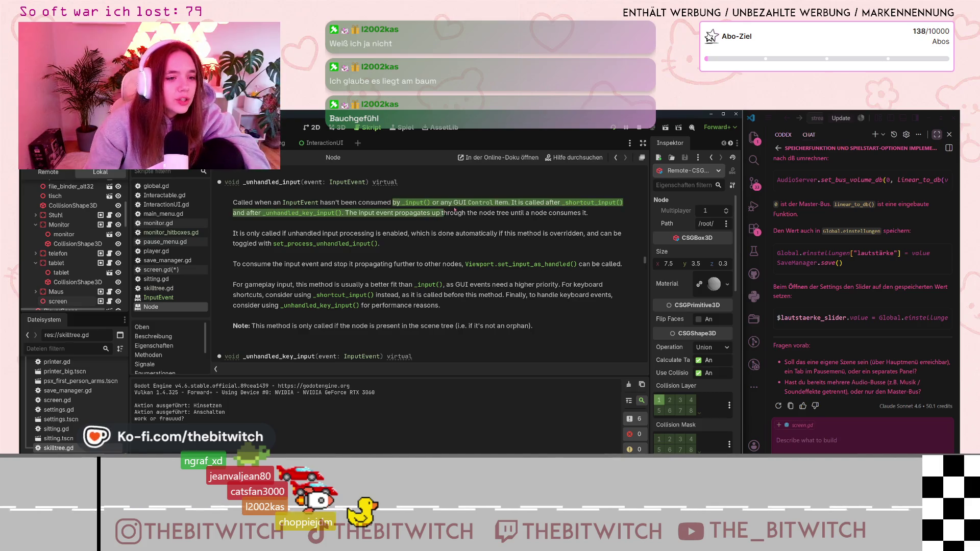
left_click(452, 204)
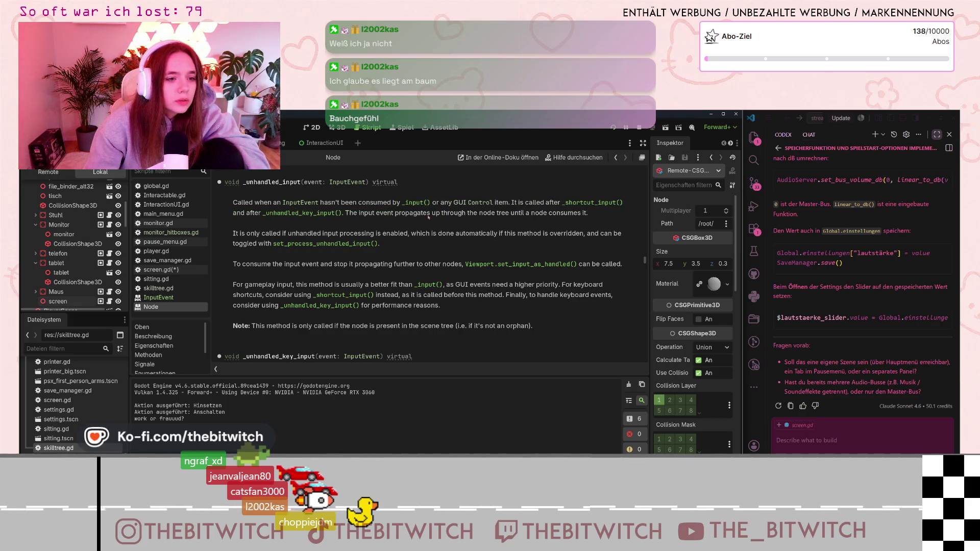
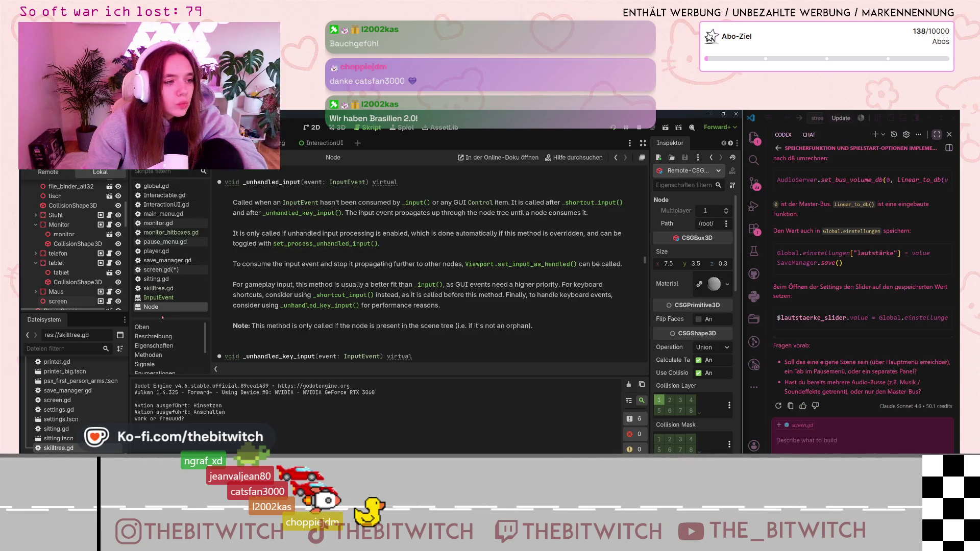
After viewing screen.gd and monitor_hitboxes.gd, search help for 'input_event' and open CollisionObject2D's _input_event entry.
left_click(169, 269)
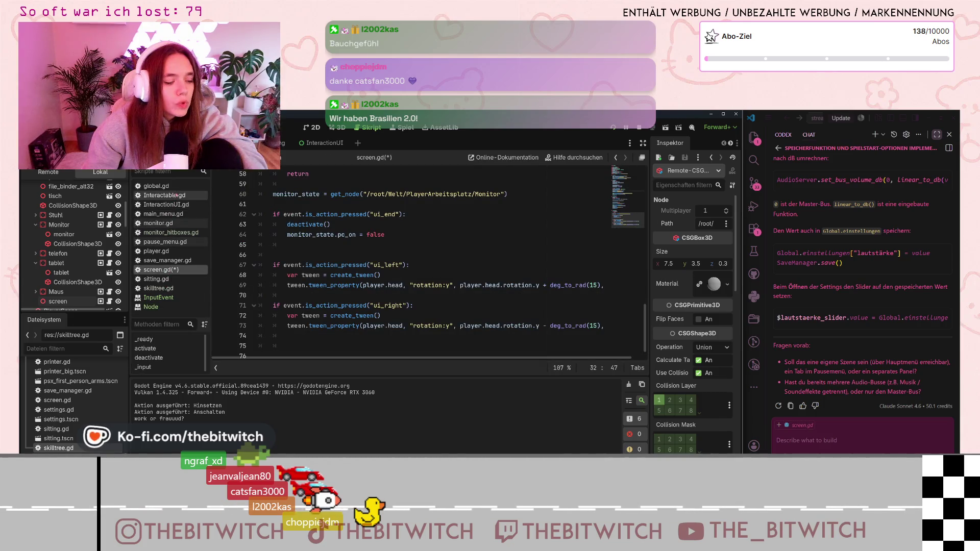
left_click(172, 233)
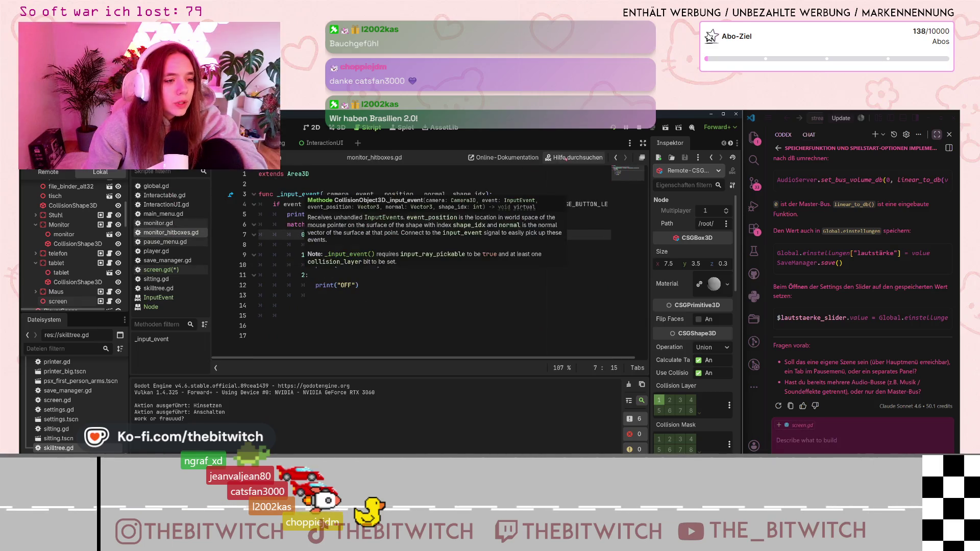
key("F1")
type("in")
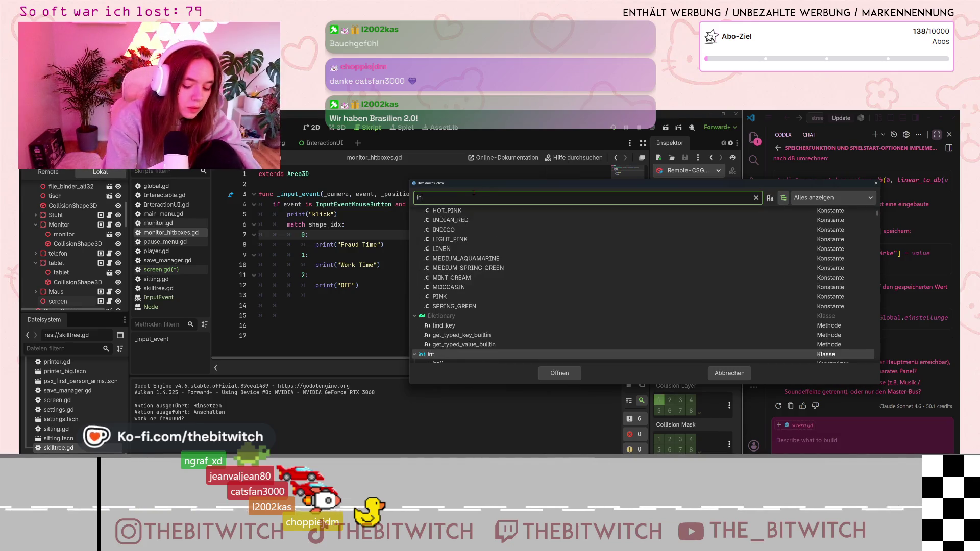
type("put")
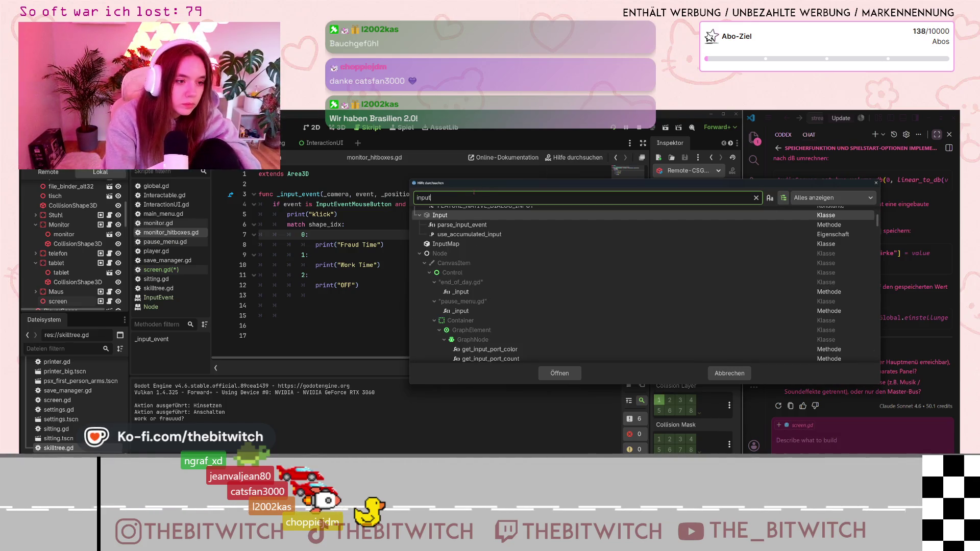
type("_event")
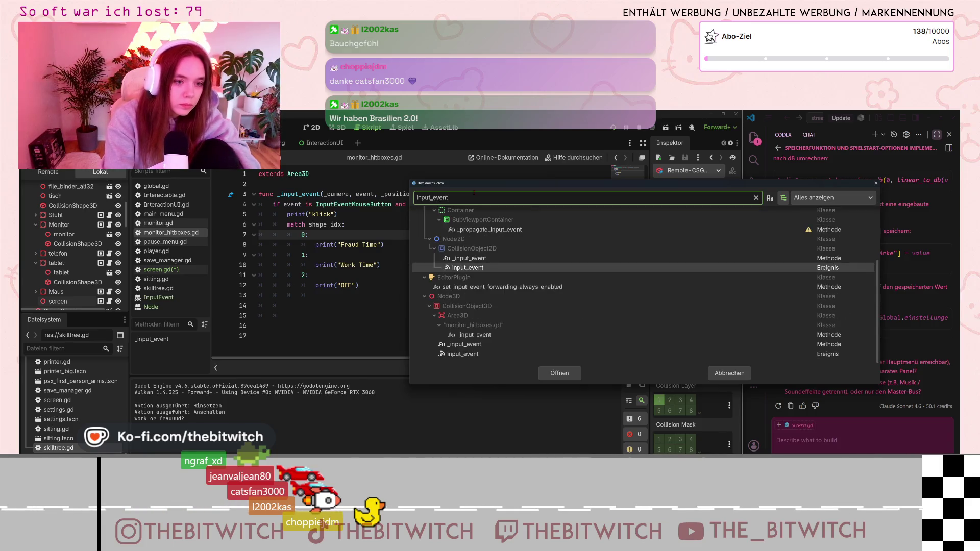
double_click(508, 257)
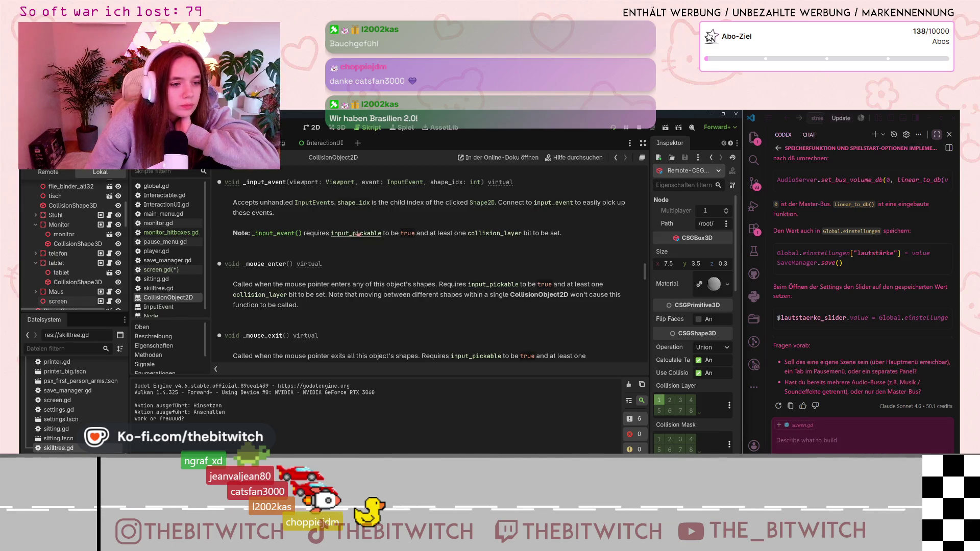
scroll(368, 233, "up", 1)
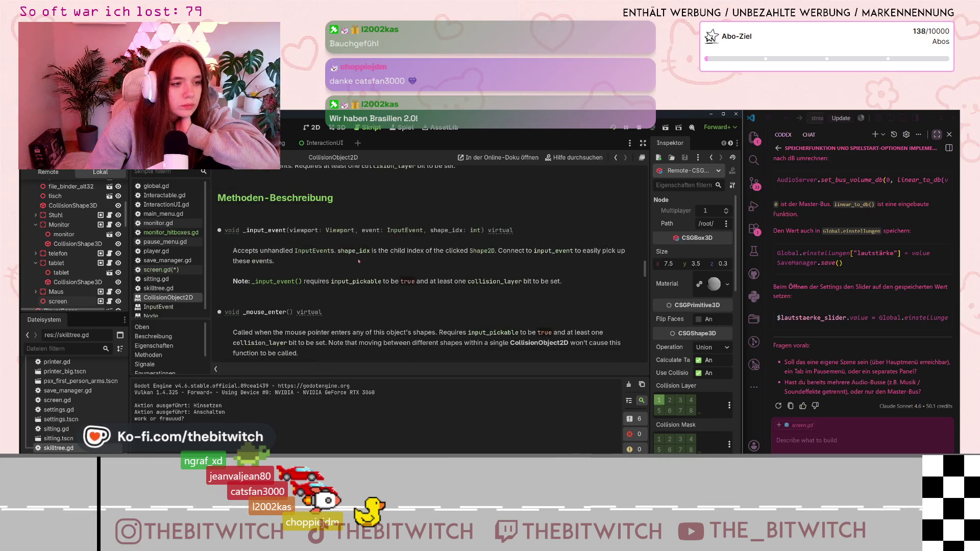
scroll(358, 259, "down", 1)
scroll(358, 255, "up", 1)
scroll(358, 256, "down", 3)
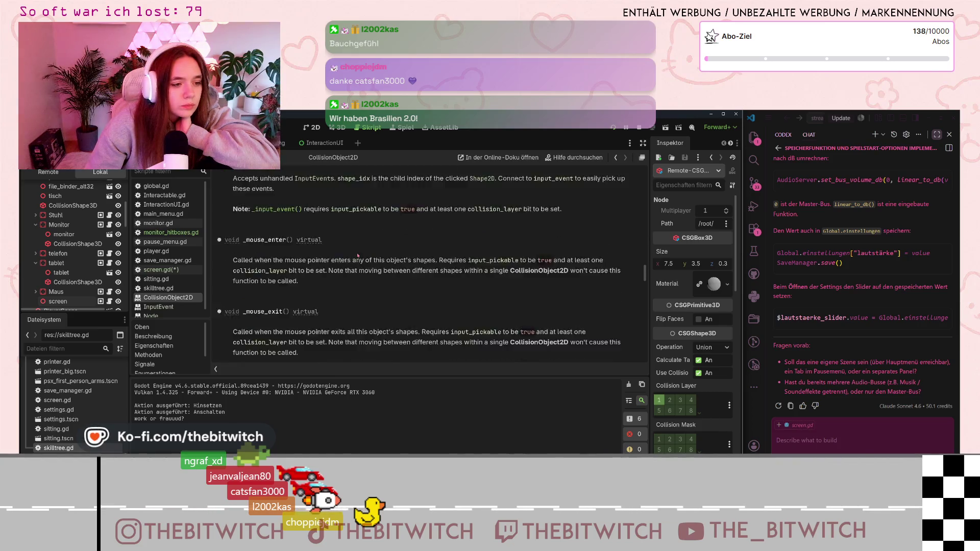
scroll(358, 255, "down", 2)
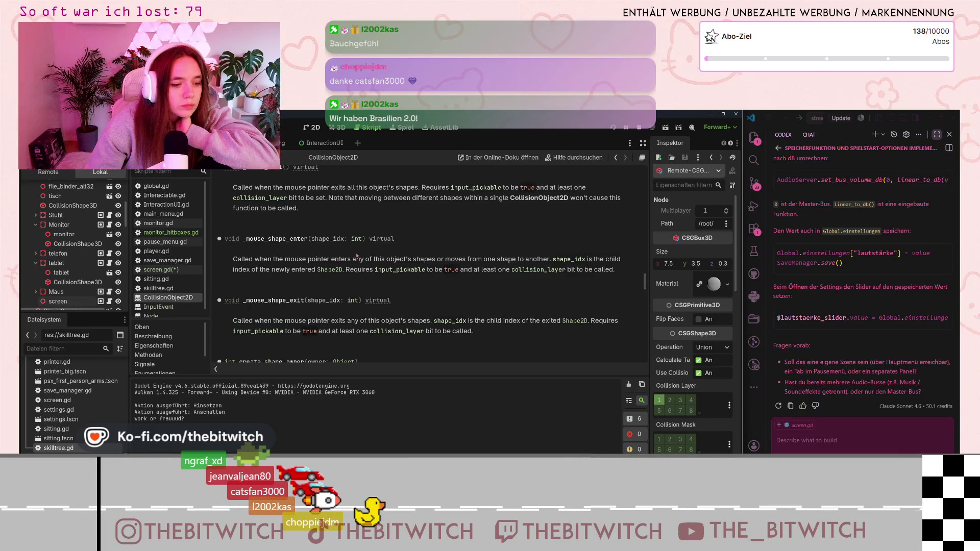
scroll(355, 253, "up", 1)
scroll(355, 253, "up", 2)
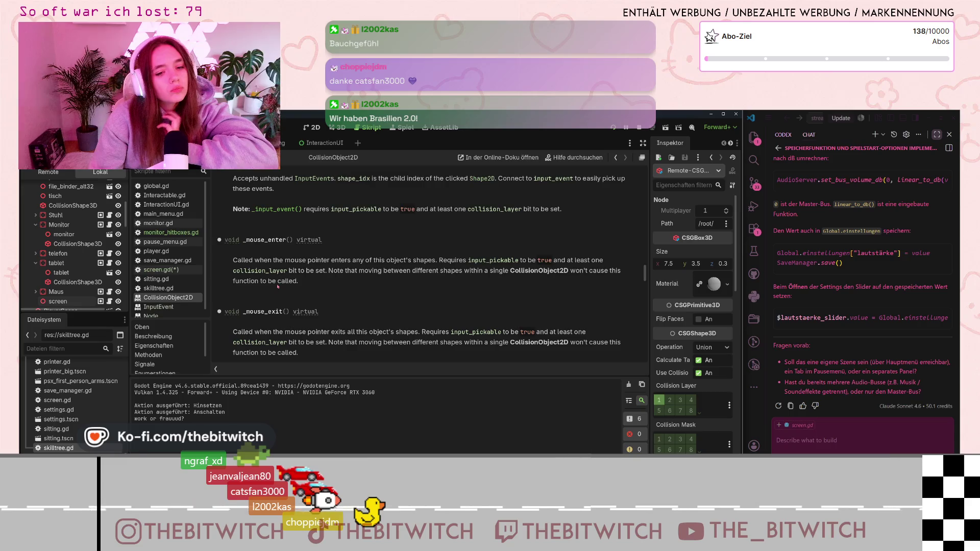
scroll(336, 205, "up", 1)
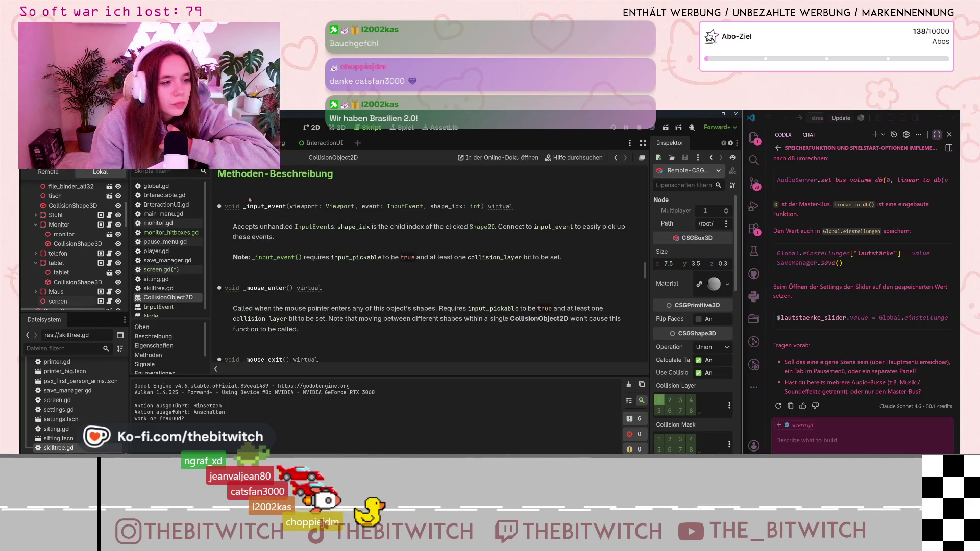
left_click(295, 206)
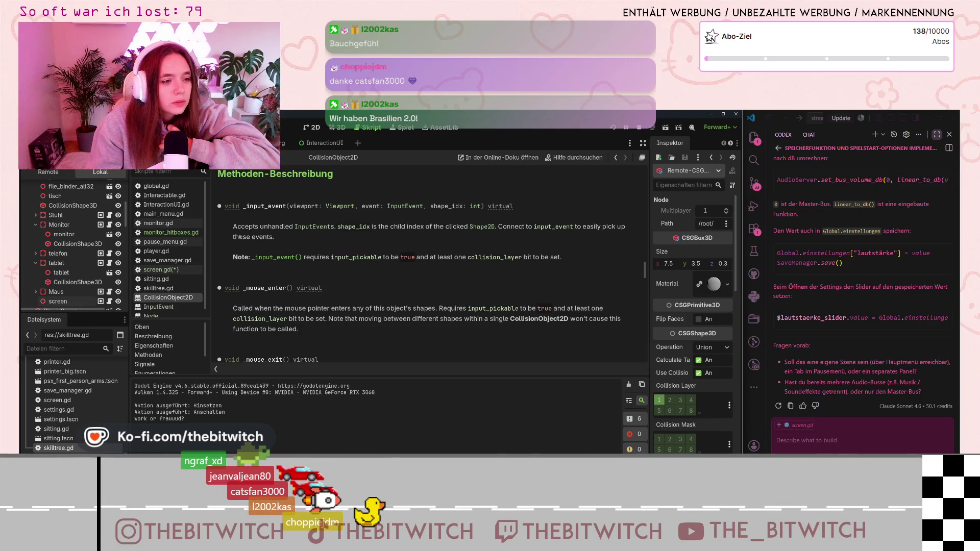
left_click_drag(233, 227, 286, 227)
left_click(287, 228)
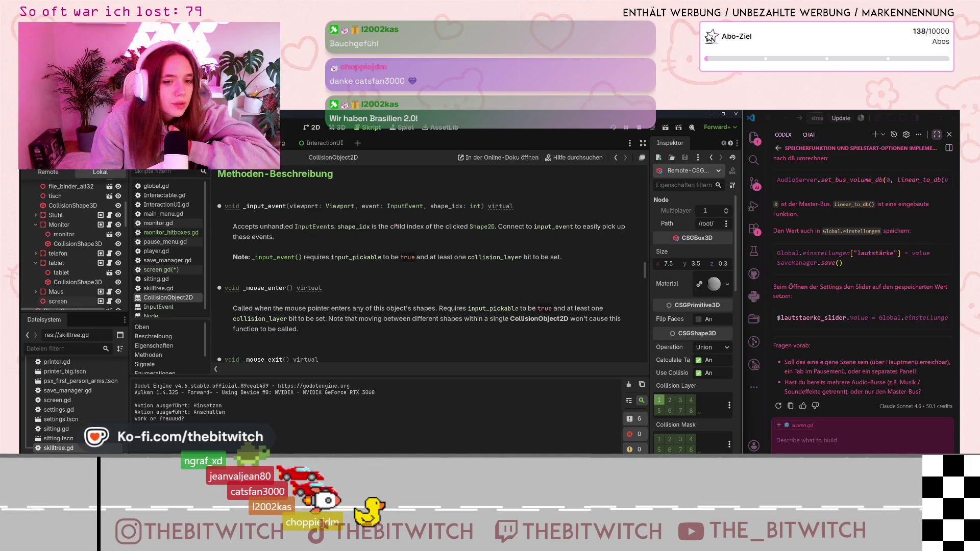
left_click(550, 227)
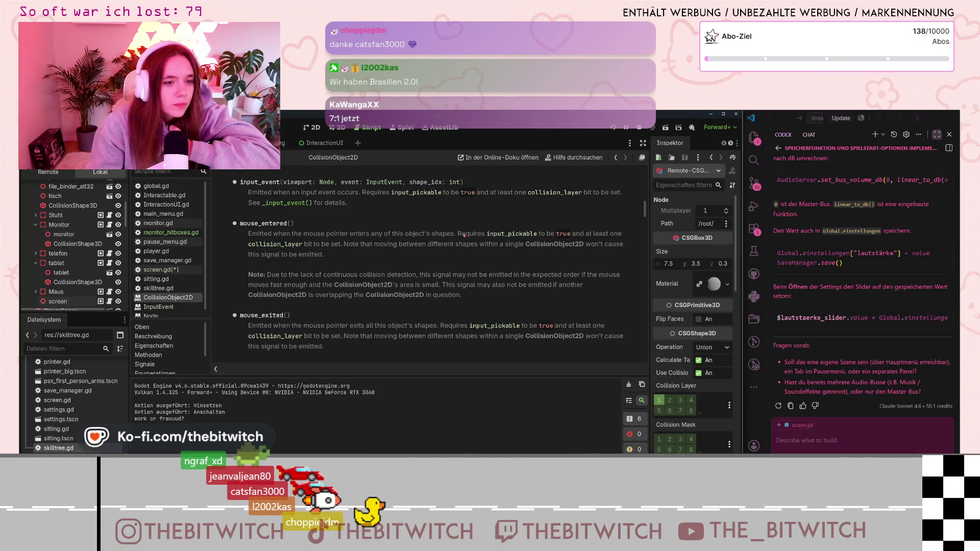
left_click(277, 204)
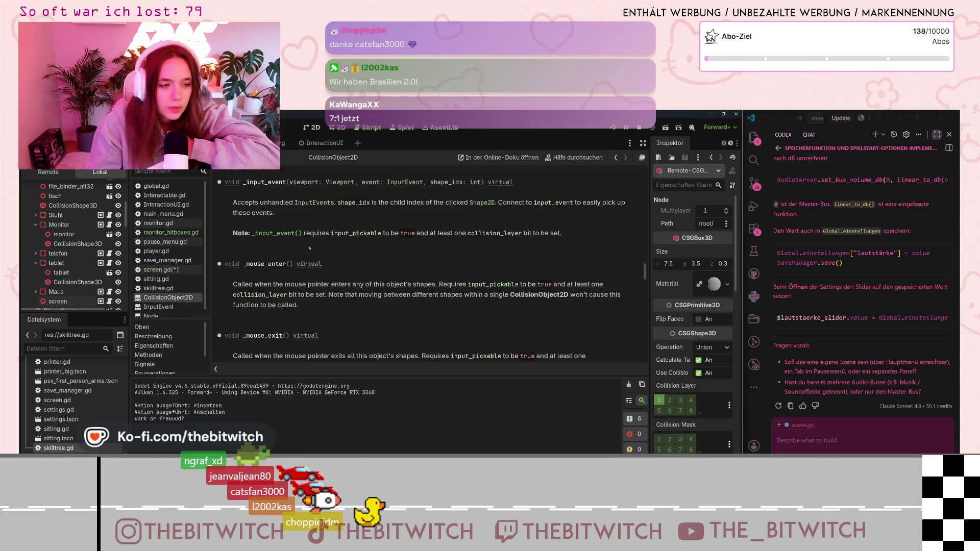
scroll(350, 251, "up", 2)
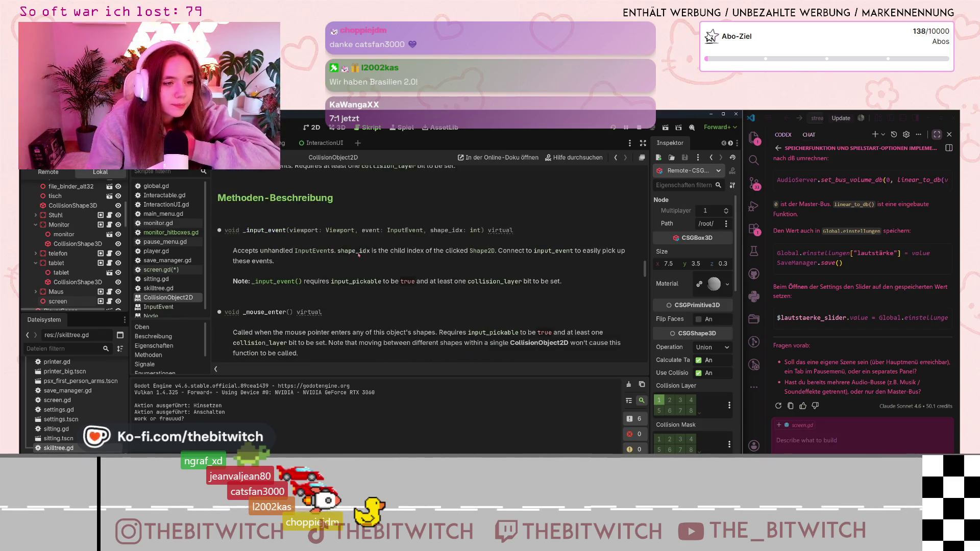
scroll(344, 250, "up", 2)
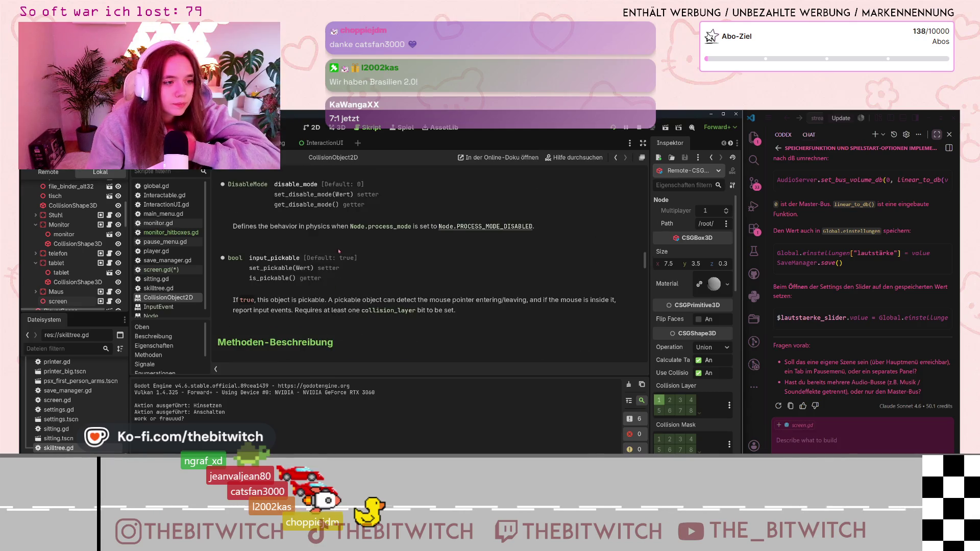
scroll(337, 248, "up", 1)
scroll(328, 246, "up", 5)
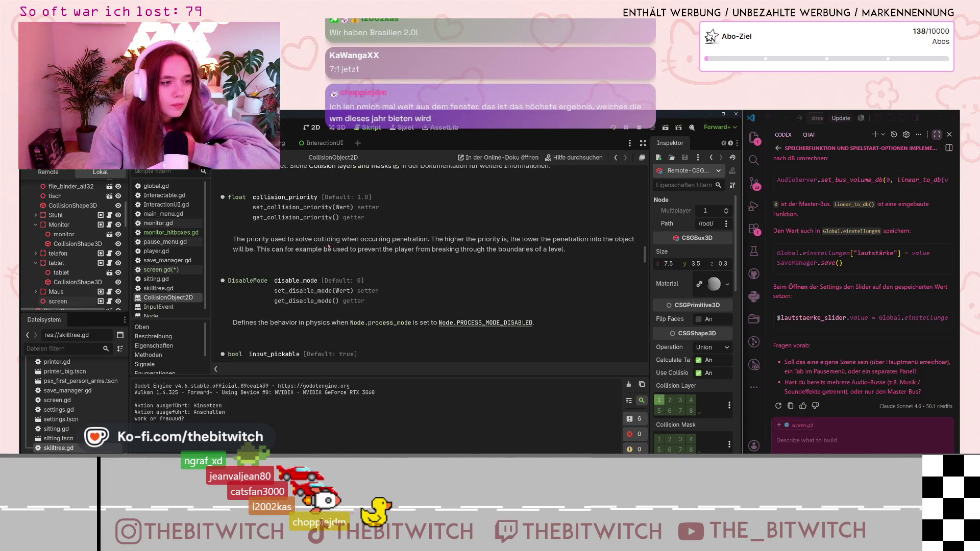
scroll(325, 245, "up", 3)
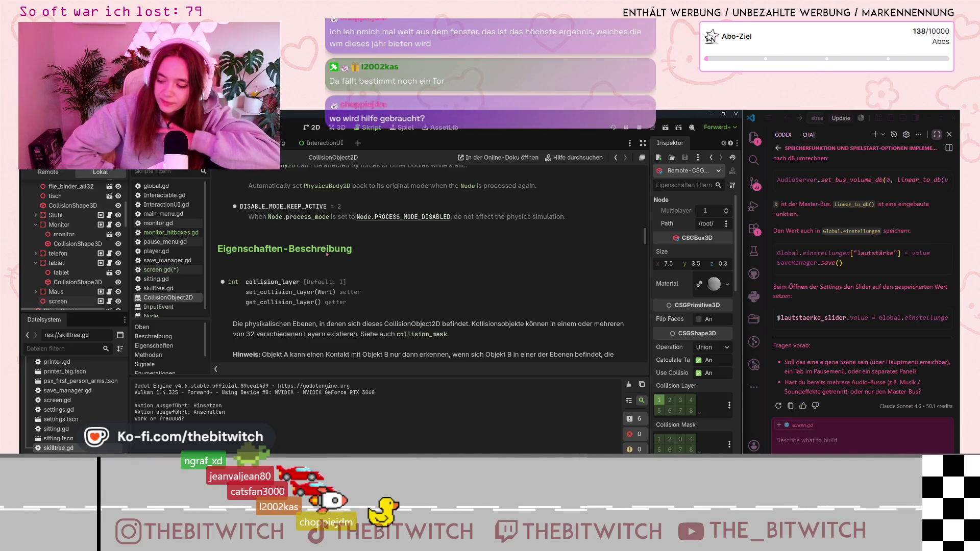
scroll(247, 201, "up", 5)
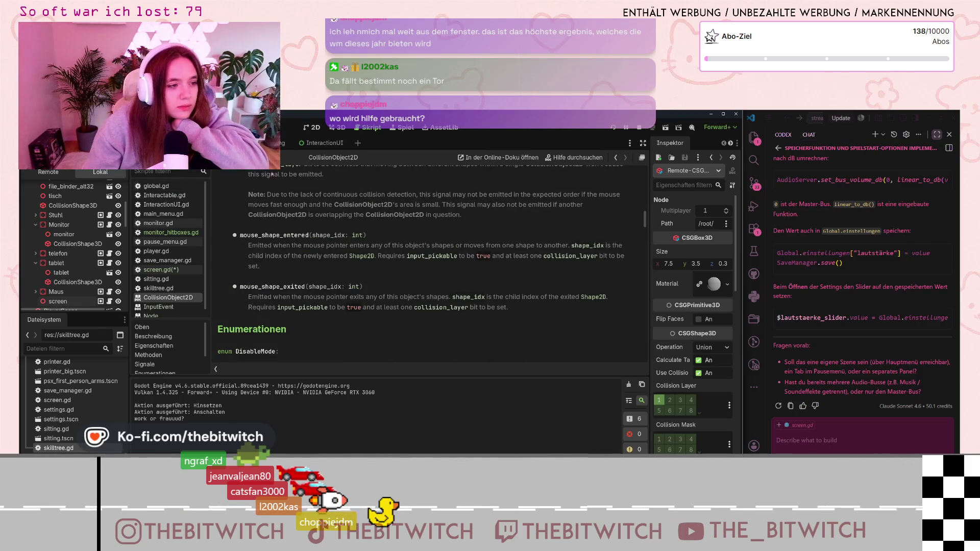
Run the game, list the nodes under a spot in the Game view, then stop and relaunch it.
key("F5")
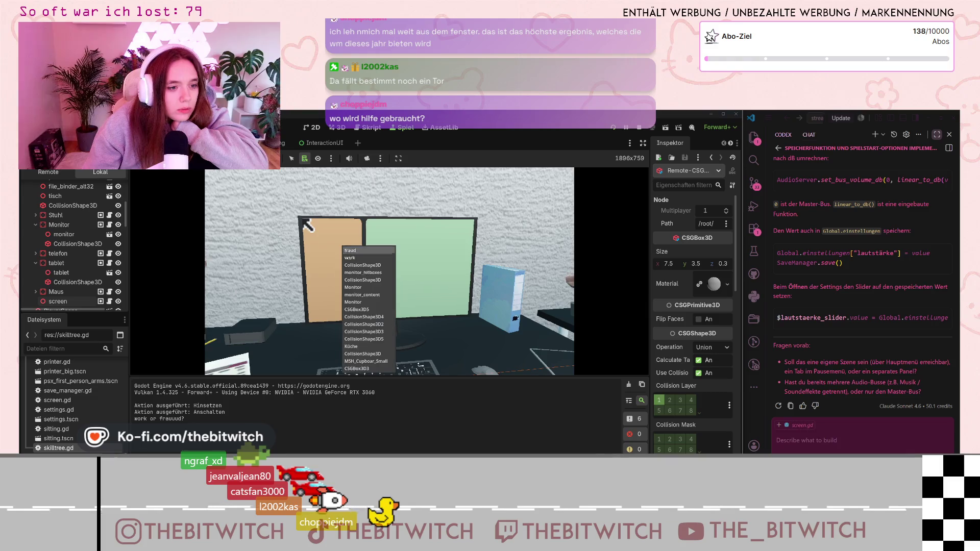
right_click(344, 237)
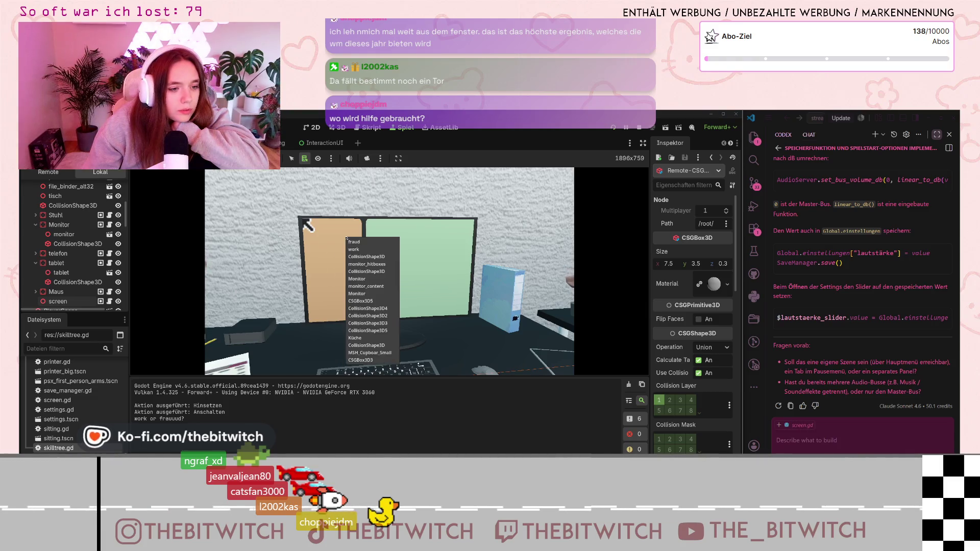
left_click(328, 243)
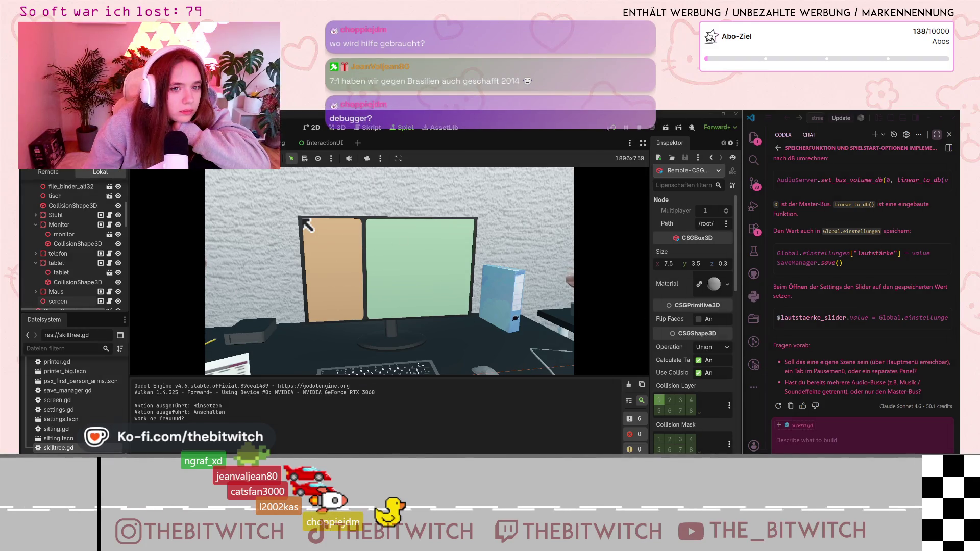
key("F8")
key("F5")
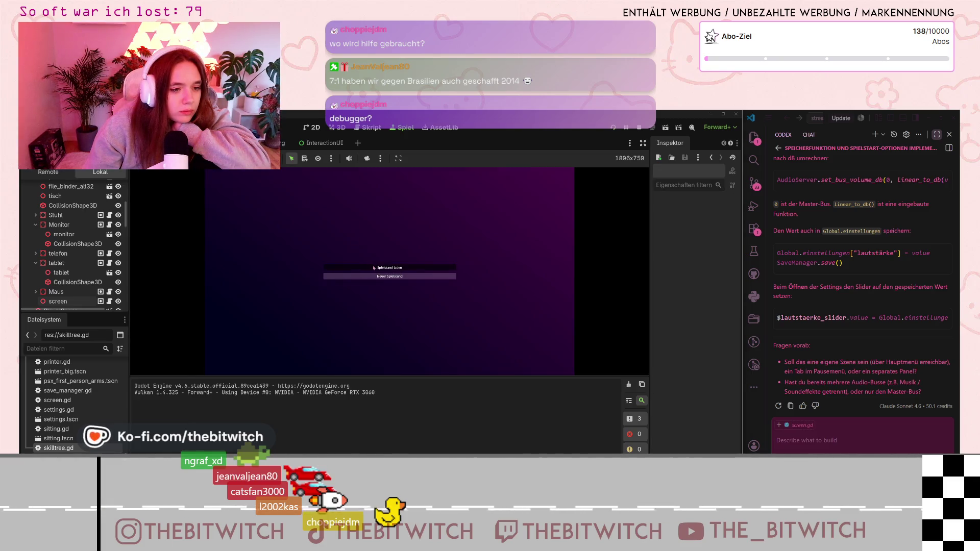
Load the saved game into the office, then sit down at the desk and stand back up.
left_click(369, 268)
mouse_move(389, 271)
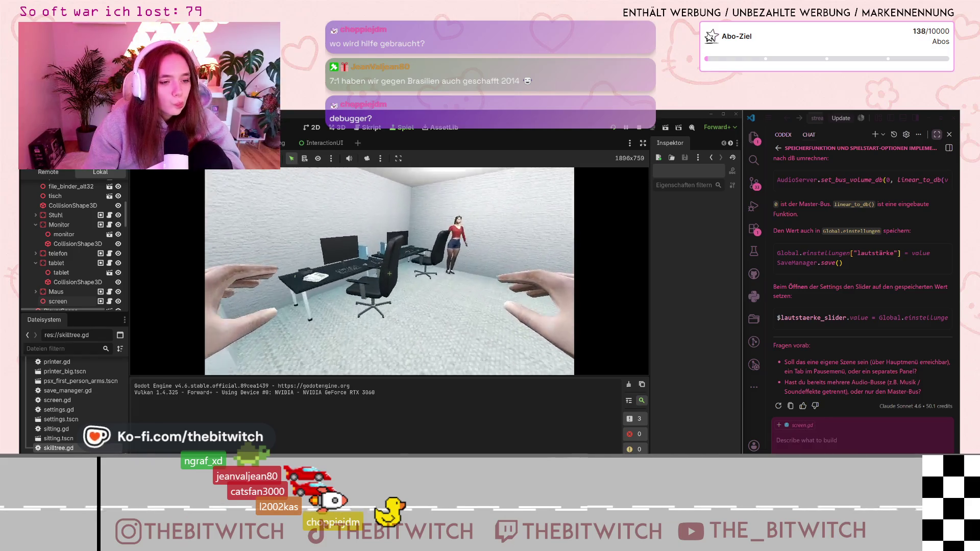
key("e")
key("e")
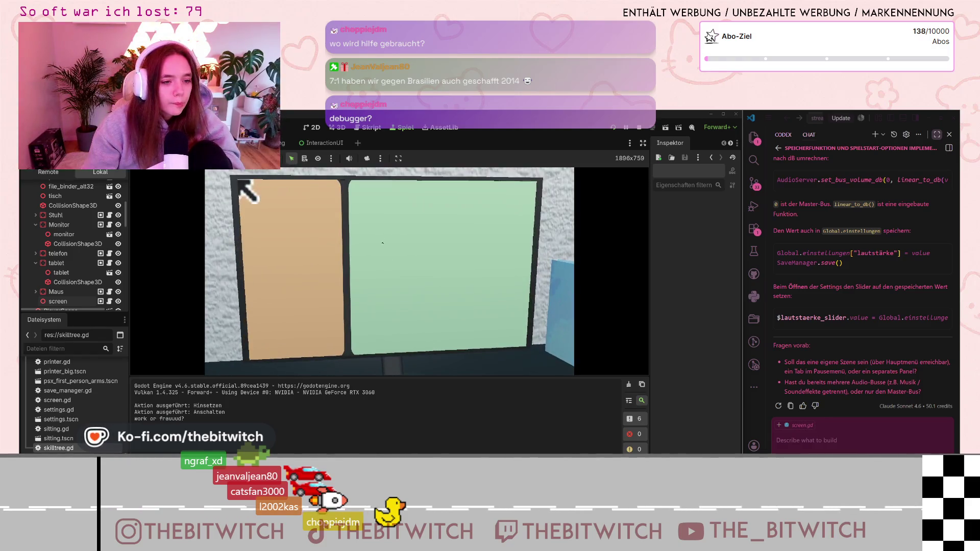
key("Escape")
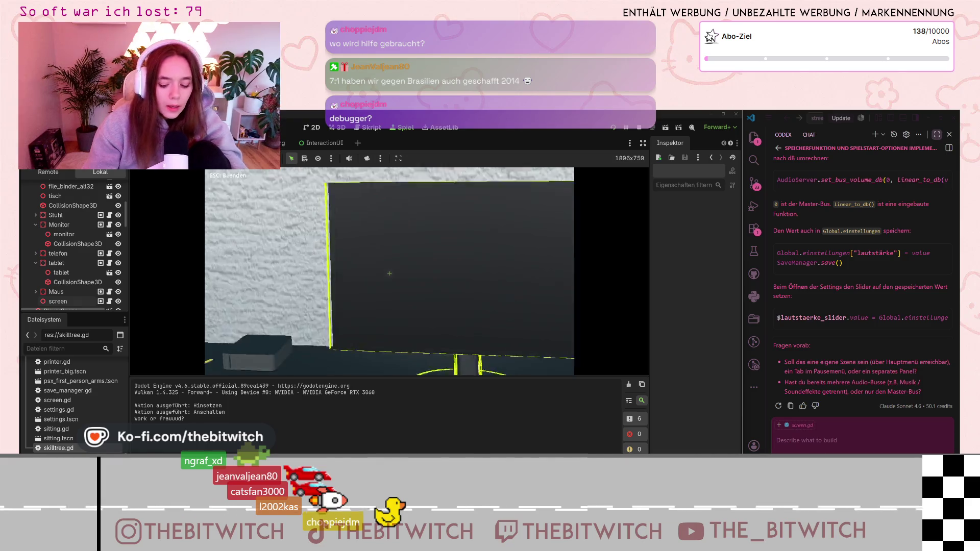
Try the printer's close-up and its interaction menu, then stop the game test.
key("e")
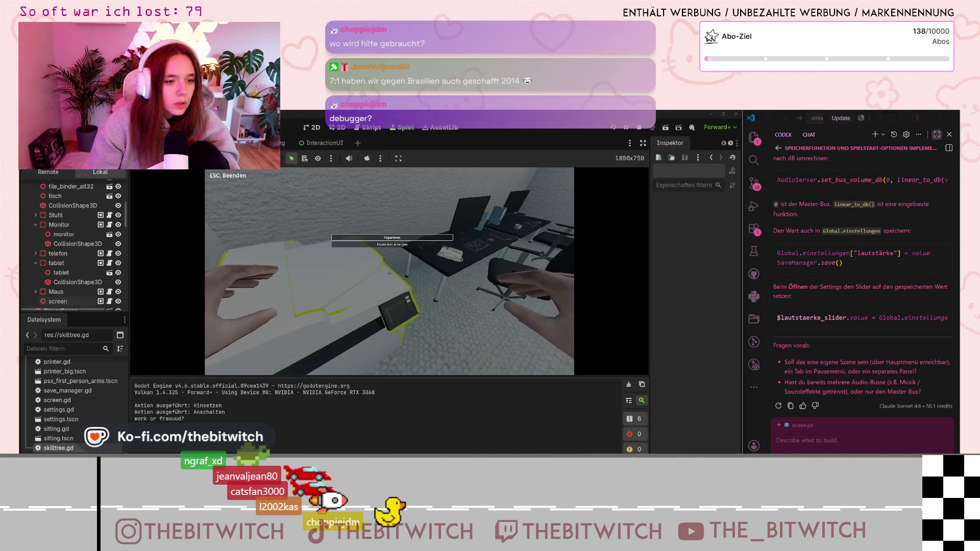
key("e")
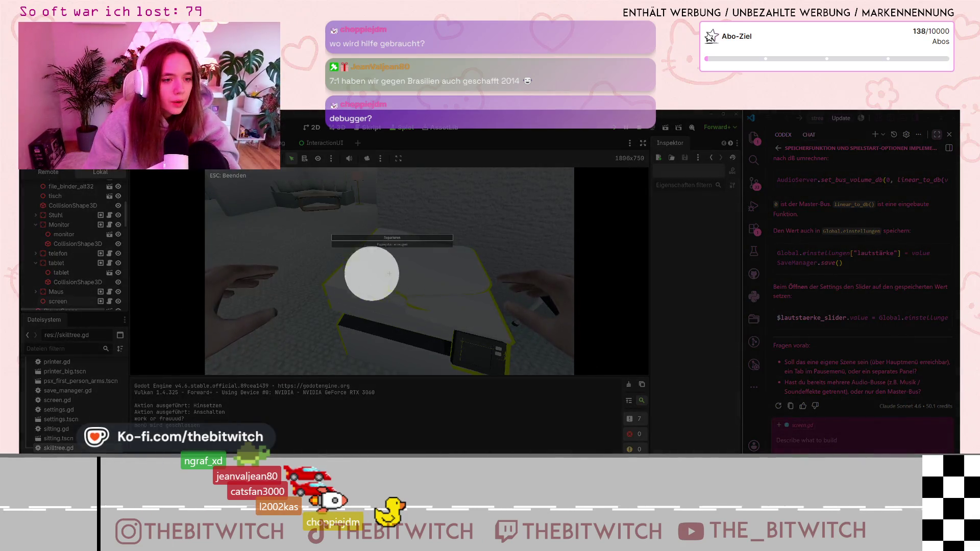
key("Escape")
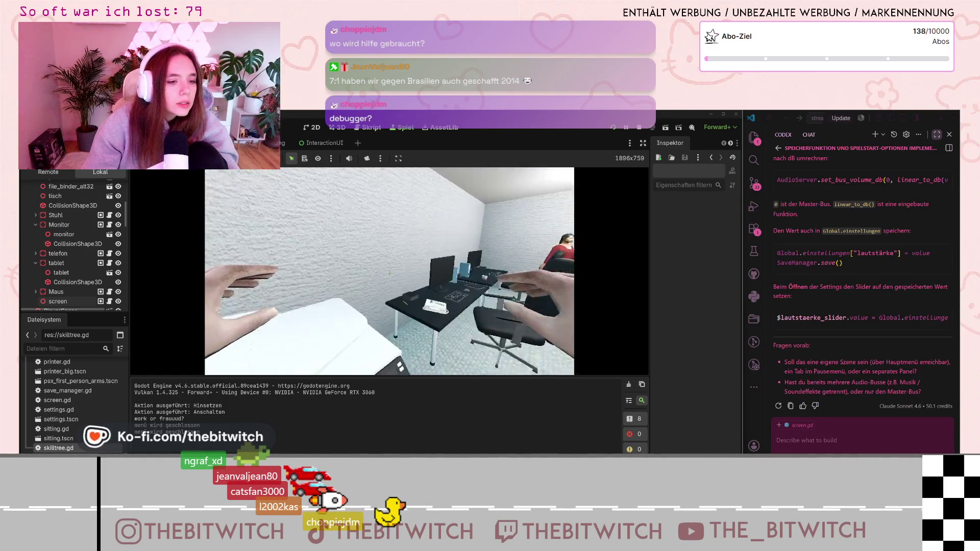
key("e")
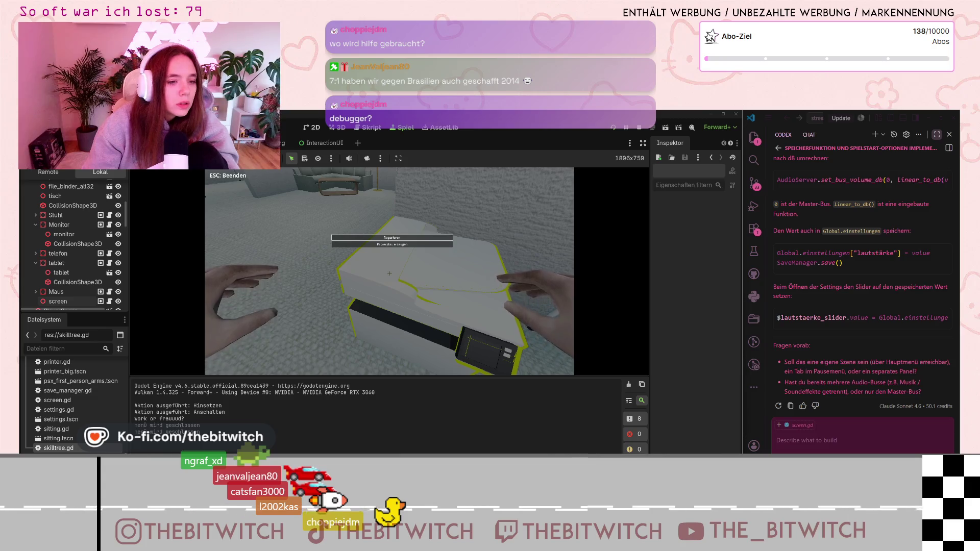
key("e")
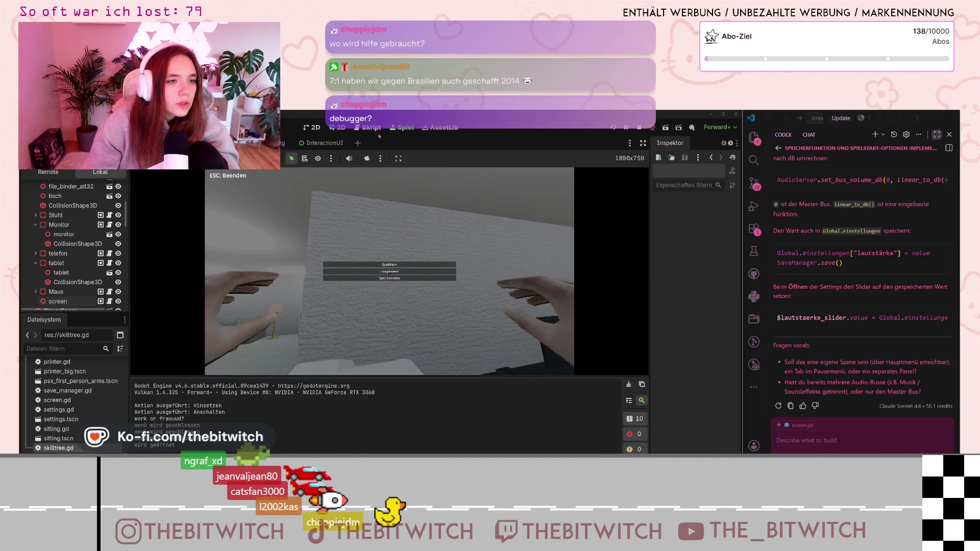
key("F8")
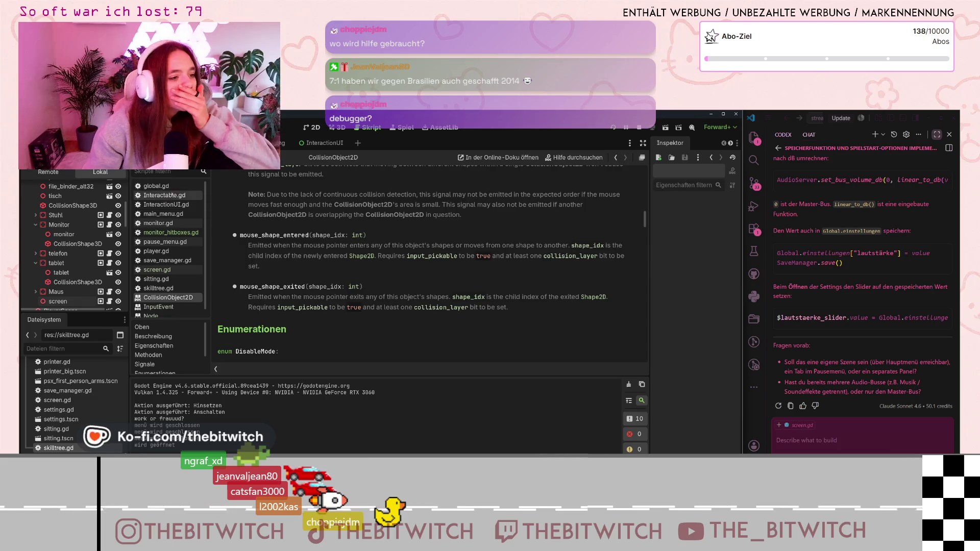
Read through InteractionUI.gd's code, then return to global.gd's day-end code.
left_click(177, 187)
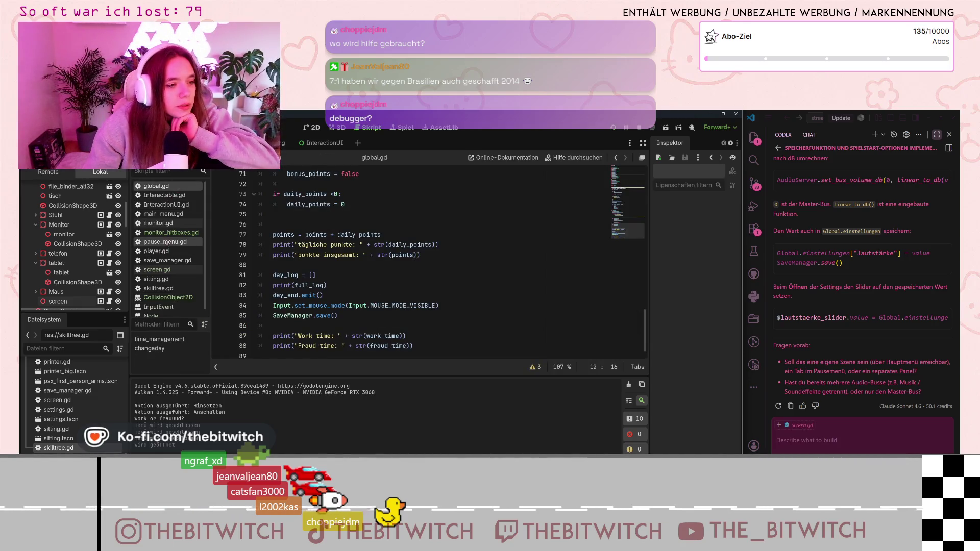
left_click(166, 204)
scroll(307, 263, "up", 6)
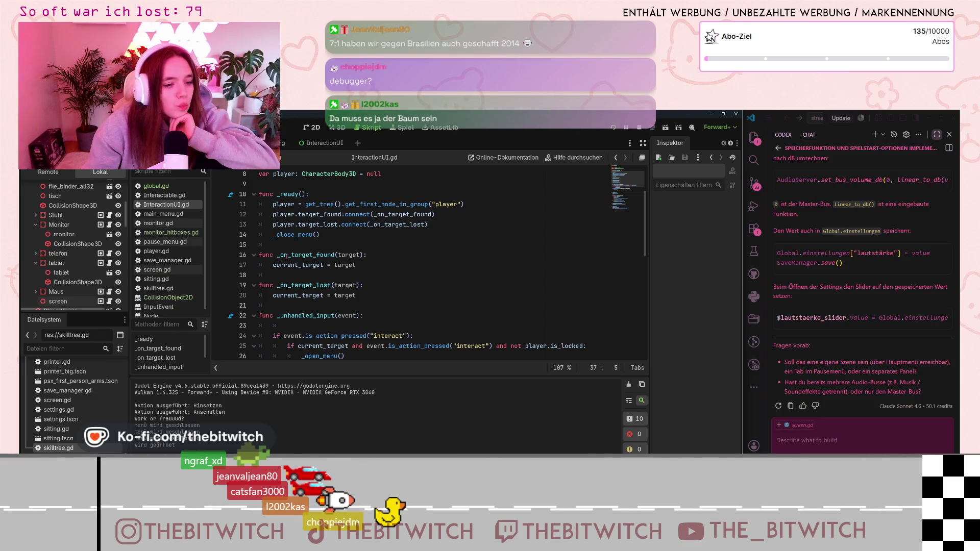
scroll(286, 256, "down", 3)
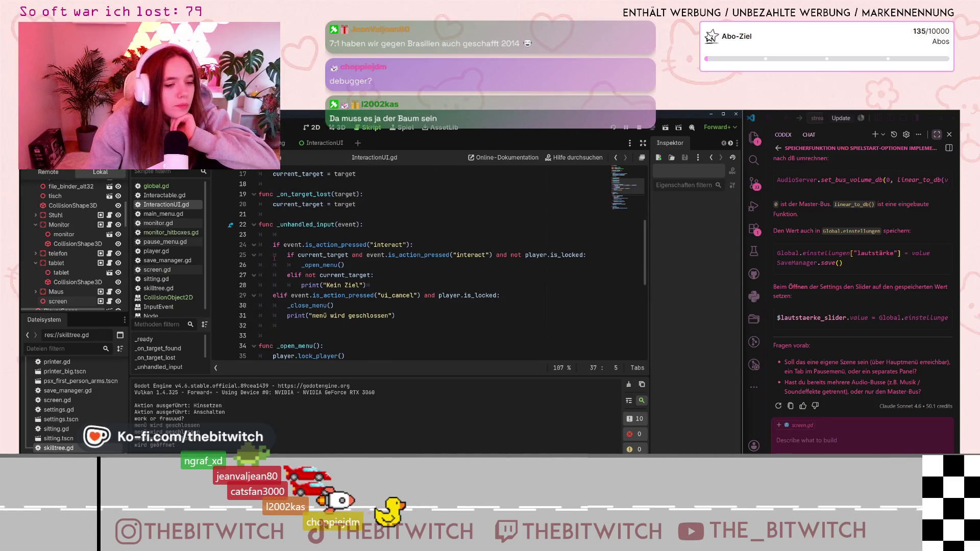
scroll(274, 258, "down", 2)
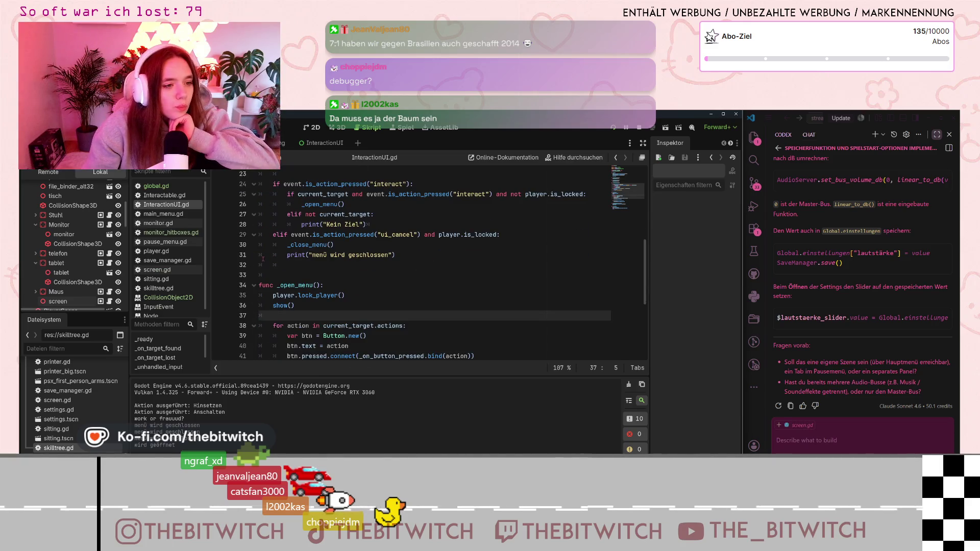
scroll(263, 259, "up", 1)
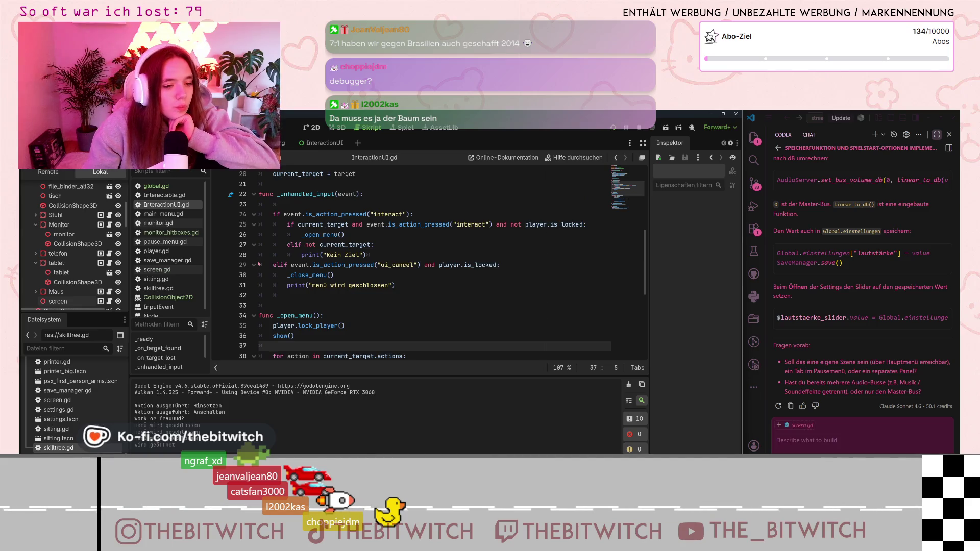
scroll(363, 278, "down", 2)
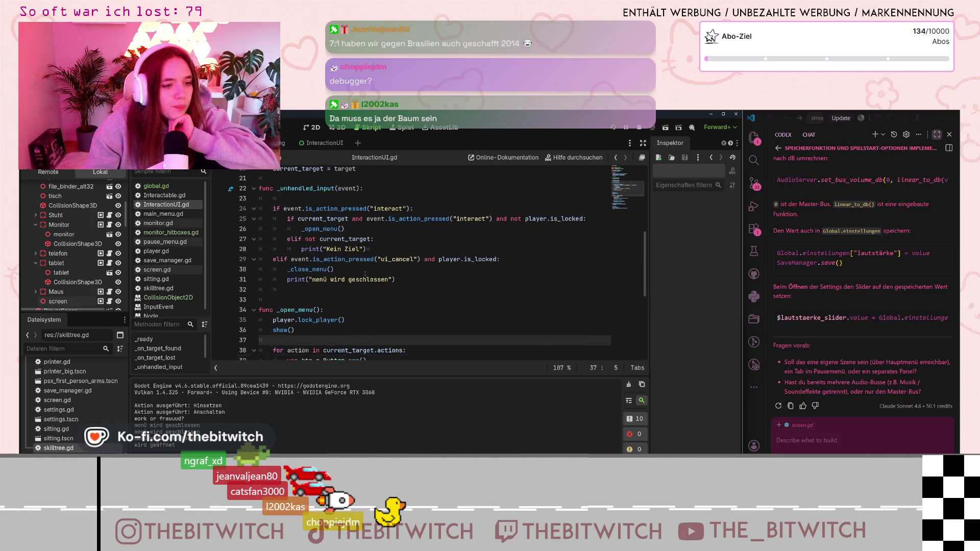
scroll(301, 275, "down", 4)
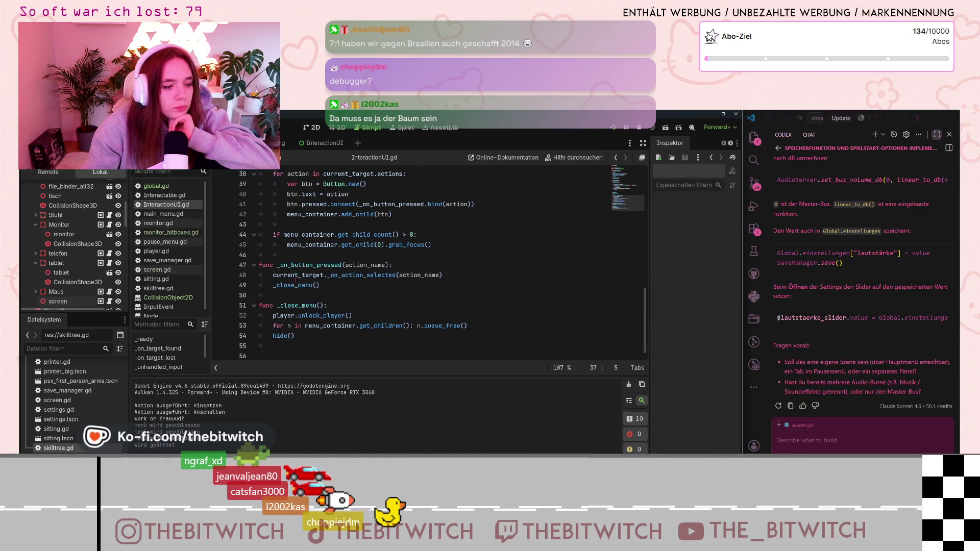
scroll(296, 275, "up", 3)
scroll(299, 271, "up", 1)
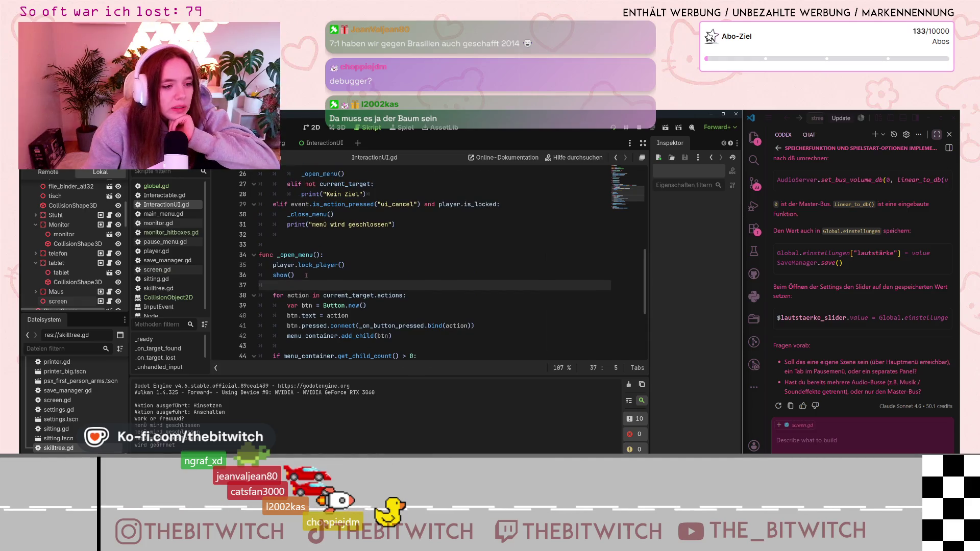
scroll(308, 236, "up", 4)
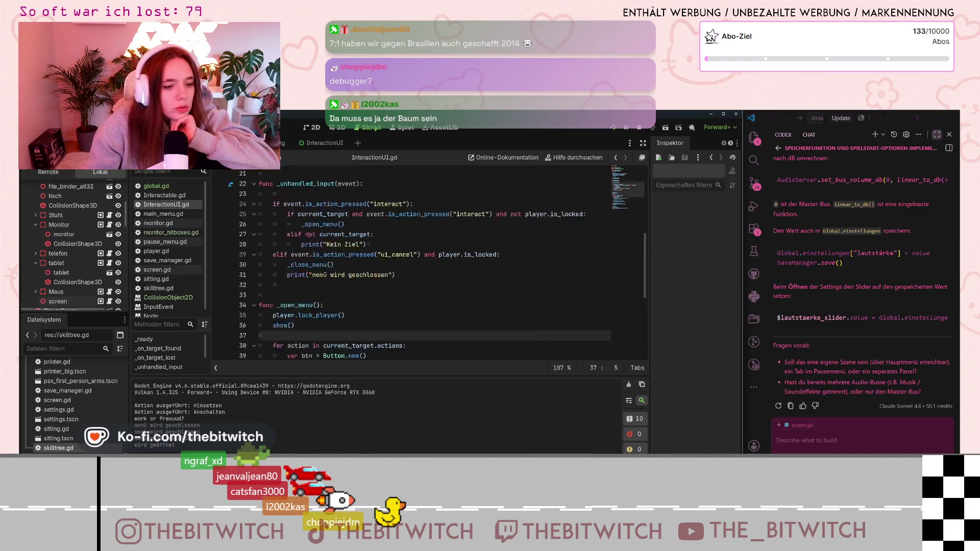
scroll(308, 235, "up", 3)
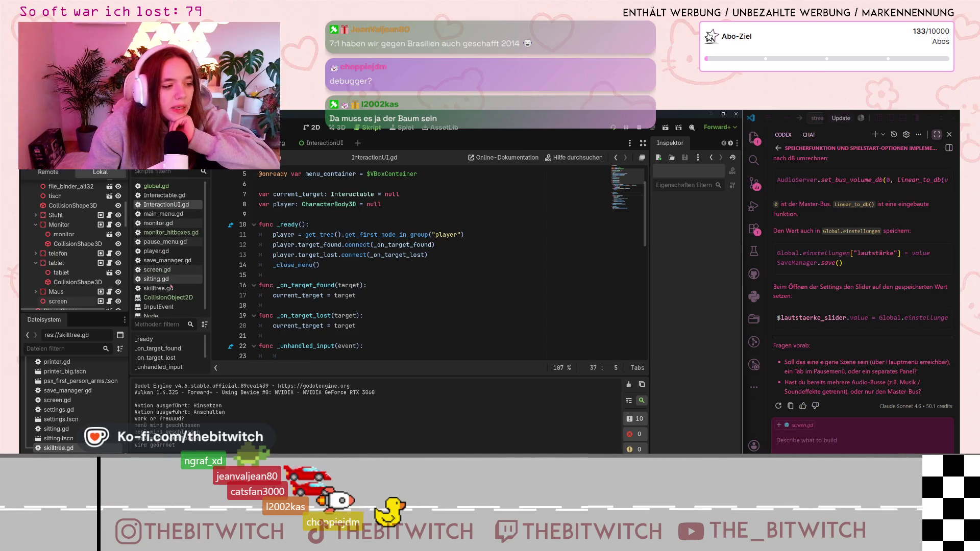
left_click(155, 186)
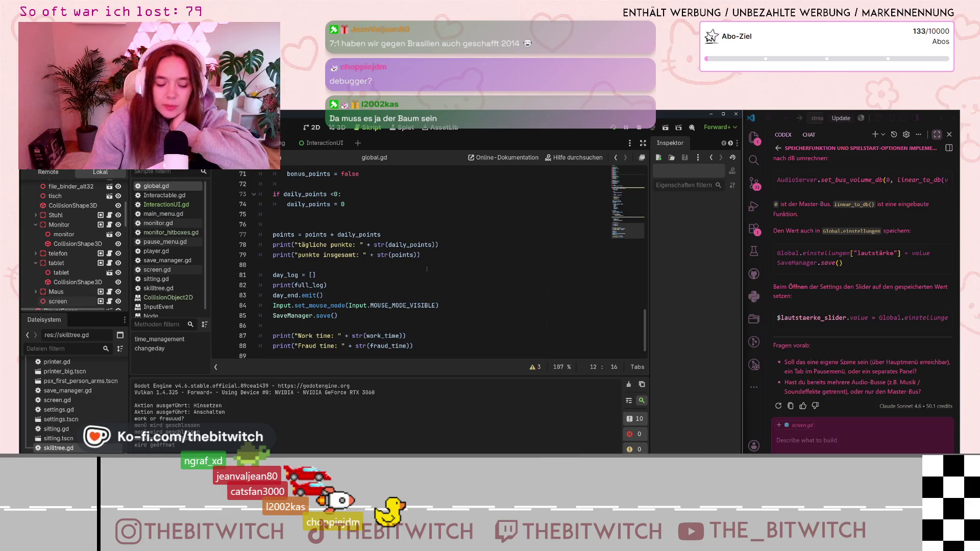
Put the caret on global.gd's daily_points line 64 and show the debugger's script warnings.
scroll(414, 262, "up", 4)
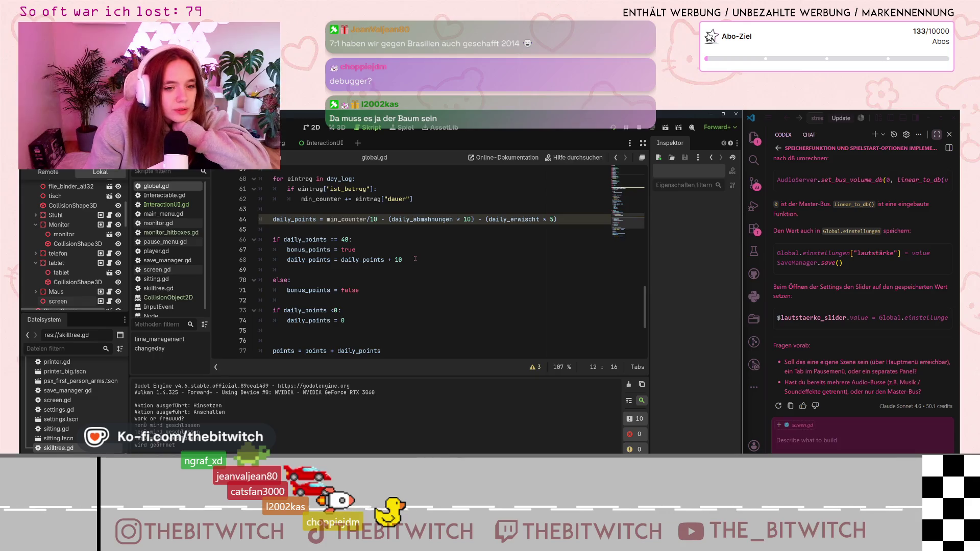
scroll(415, 259, "up", 2)
left_click(313, 281)
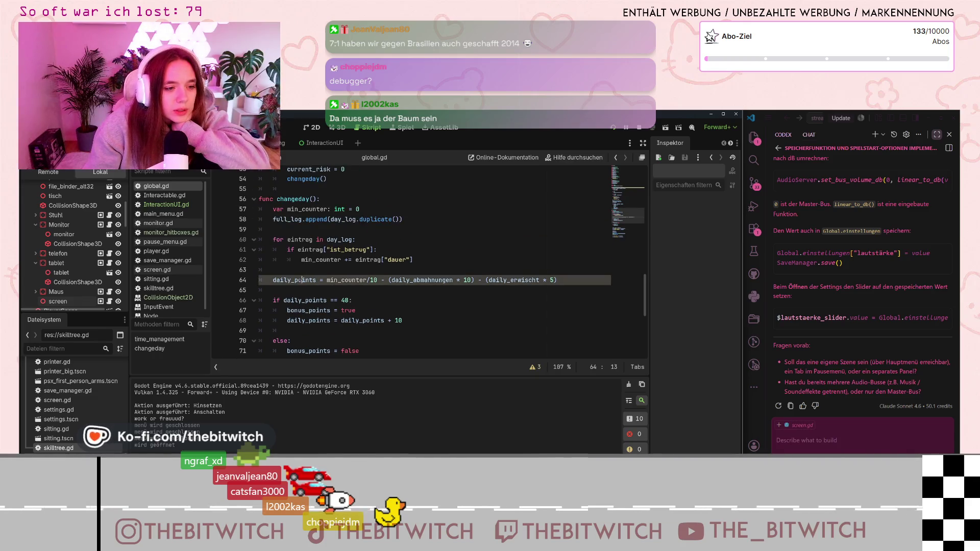
key("alt+d")
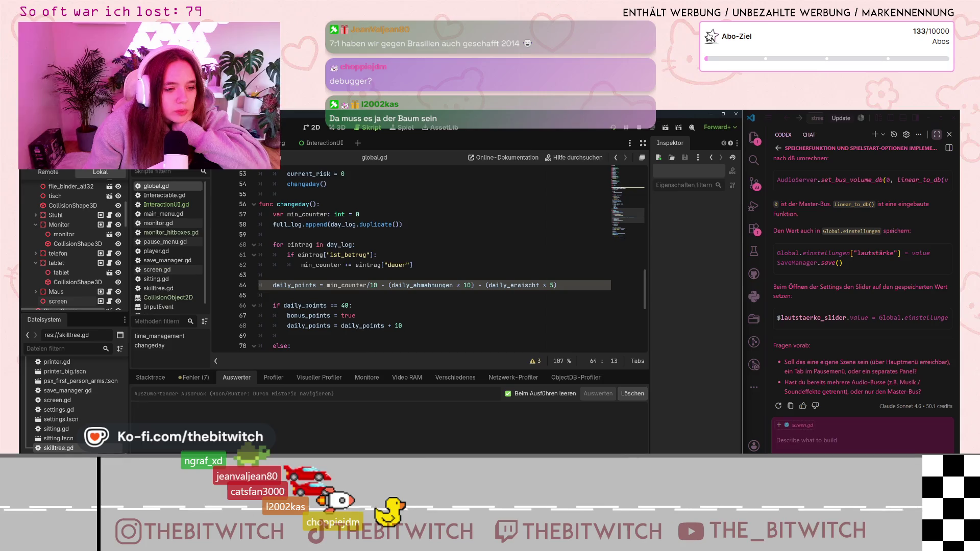
left_click(192, 379)
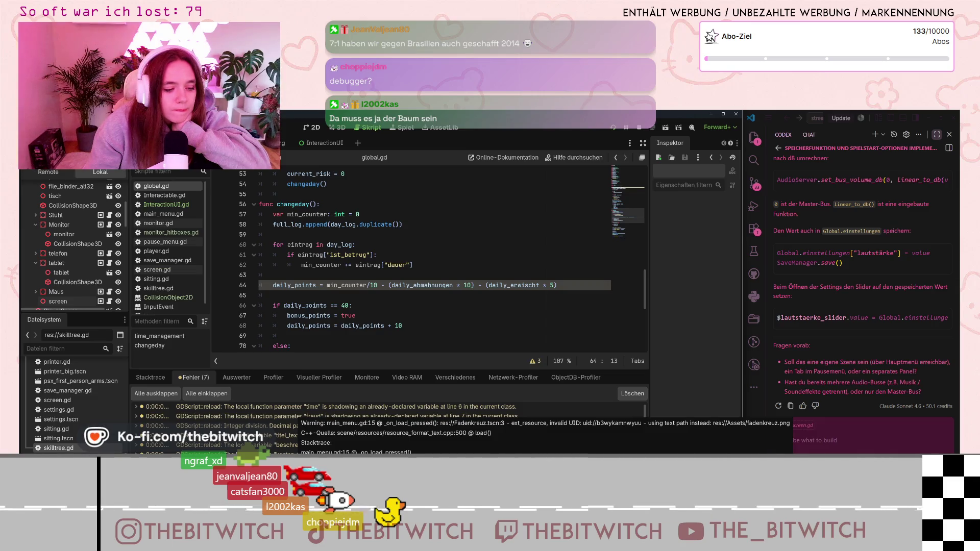
Jump from a warning in the Fehler (7) list to main_menu.gd line 15's load handler.
left_click(293, 415)
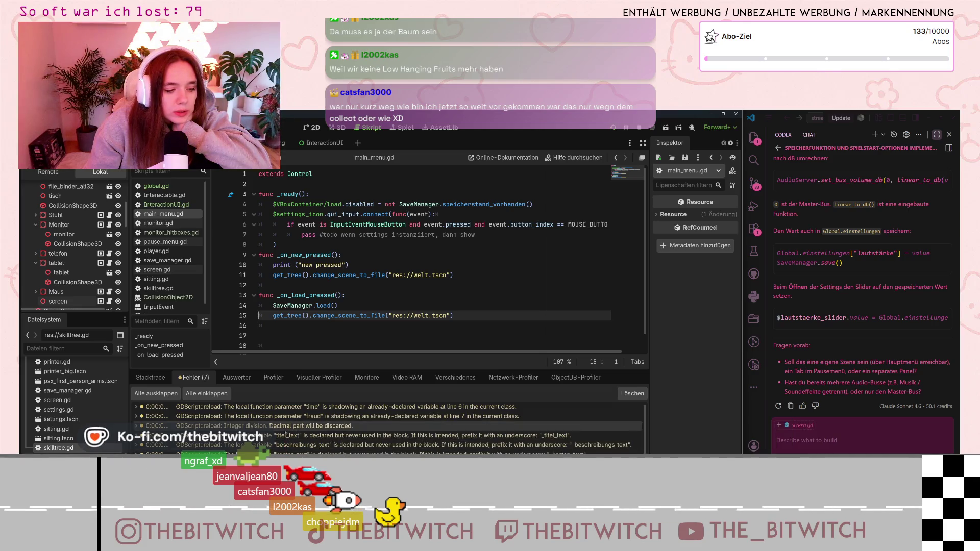
Jump to the 'Integer division' warning's source, global.gd line 64.
scroll(287, 434, "up", 1)
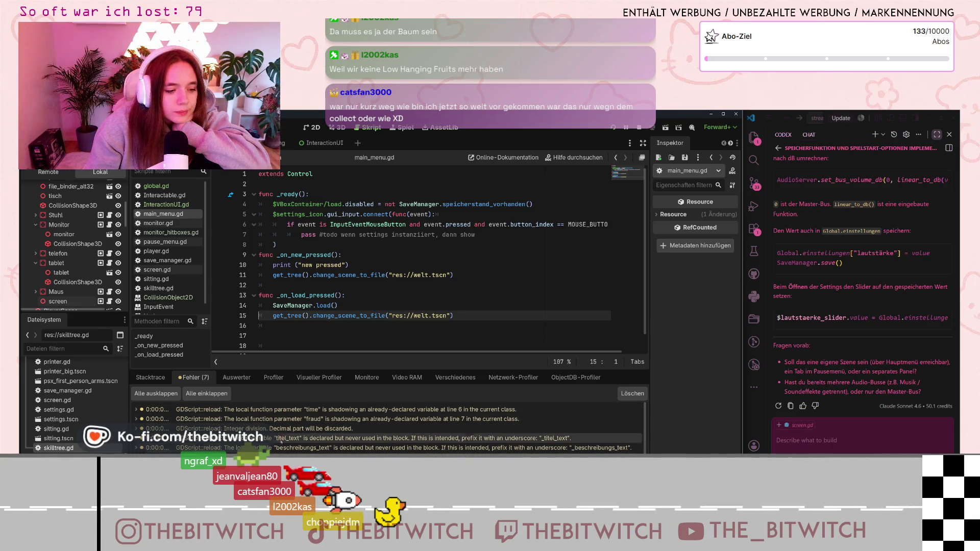
left_click(281, 429)
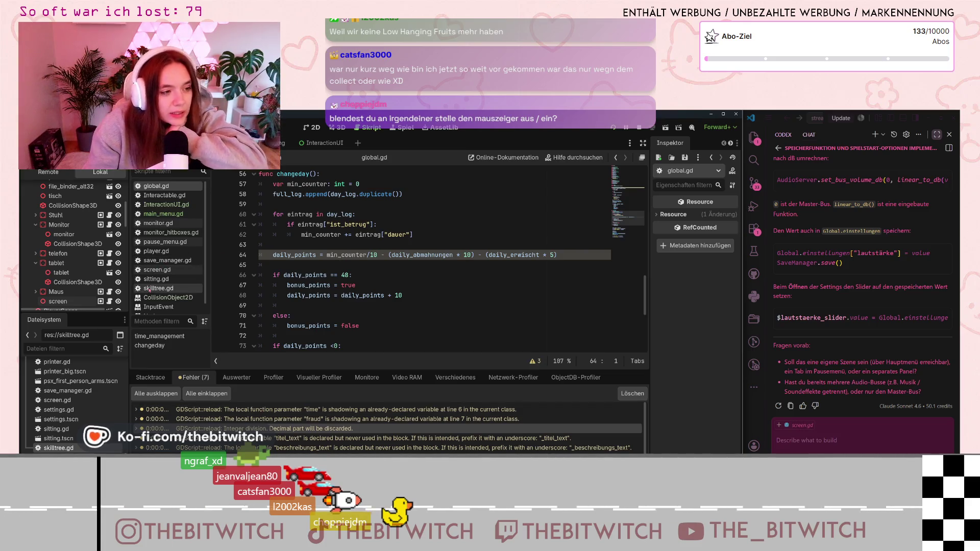
scroll(360, 296, "down", 5)
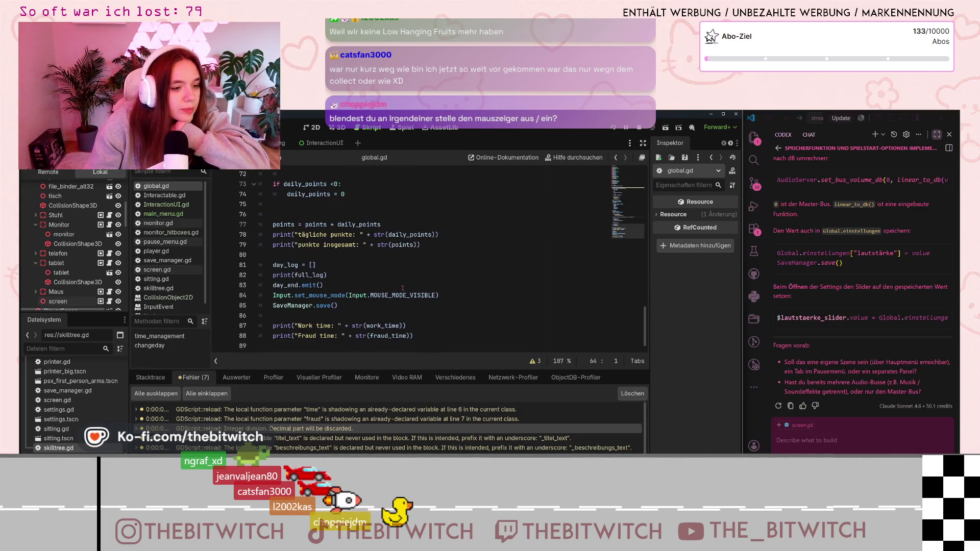
left_click(360, 295)
scroll(414, 303, "up", 5)
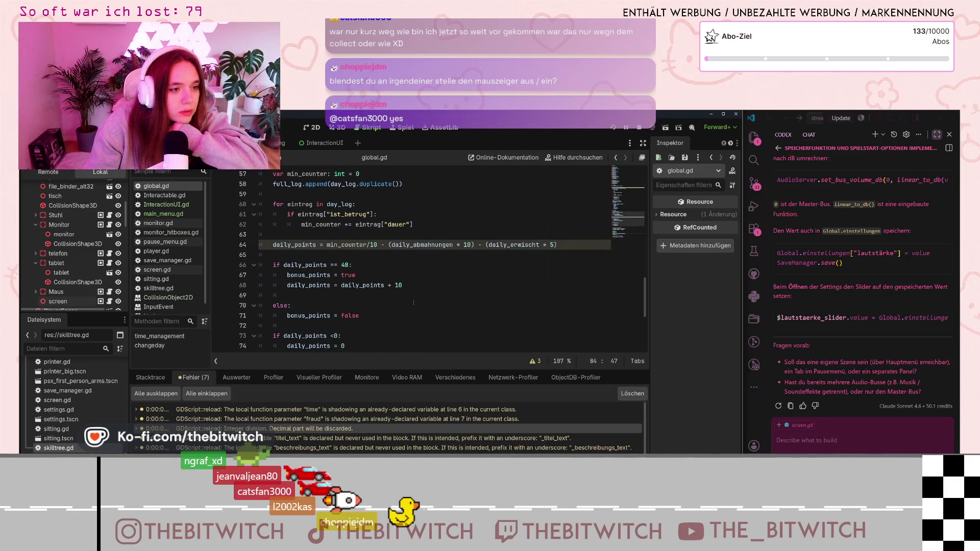
scroll(414, 303, "up", 3)
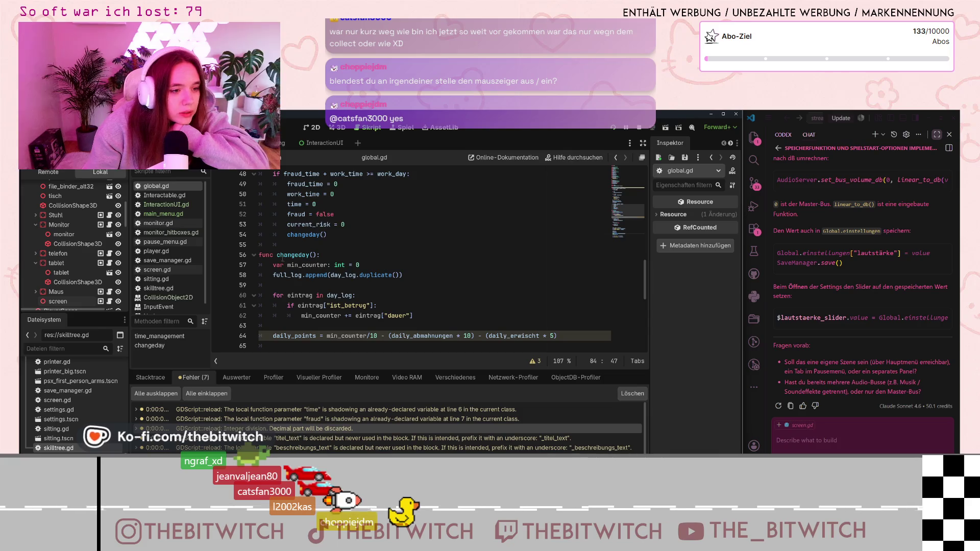
scroll(343, 270, "down", 8)
left_click(361, 301)
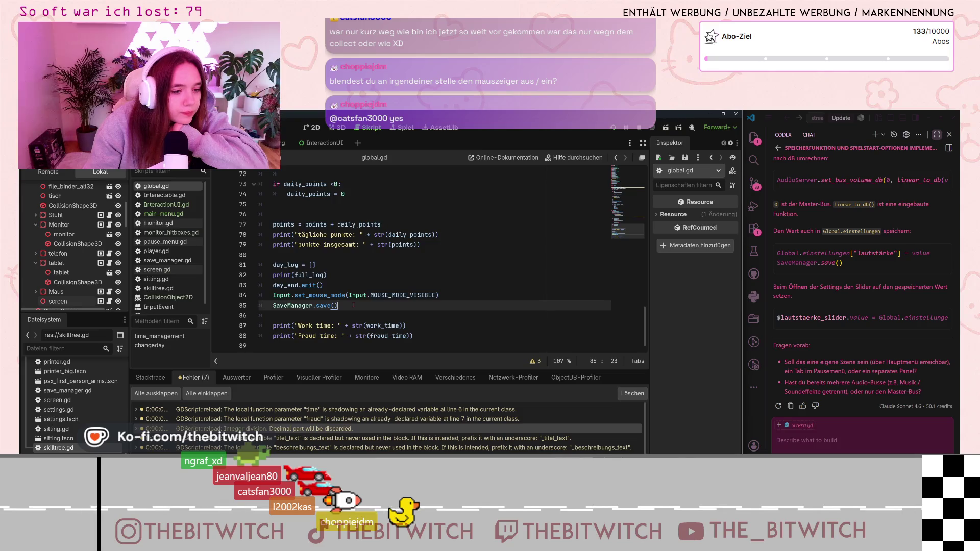
scroll(354, 305, "up", 6)
scroll(351, 304, "up", 2)
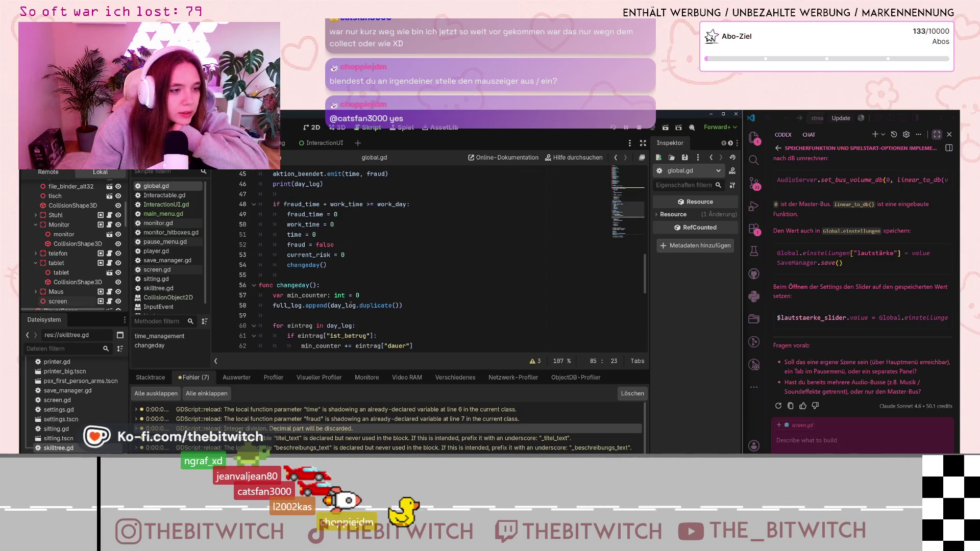
scroll(351, 305, "up", 3)
scroll(350, 304, "up", 2)
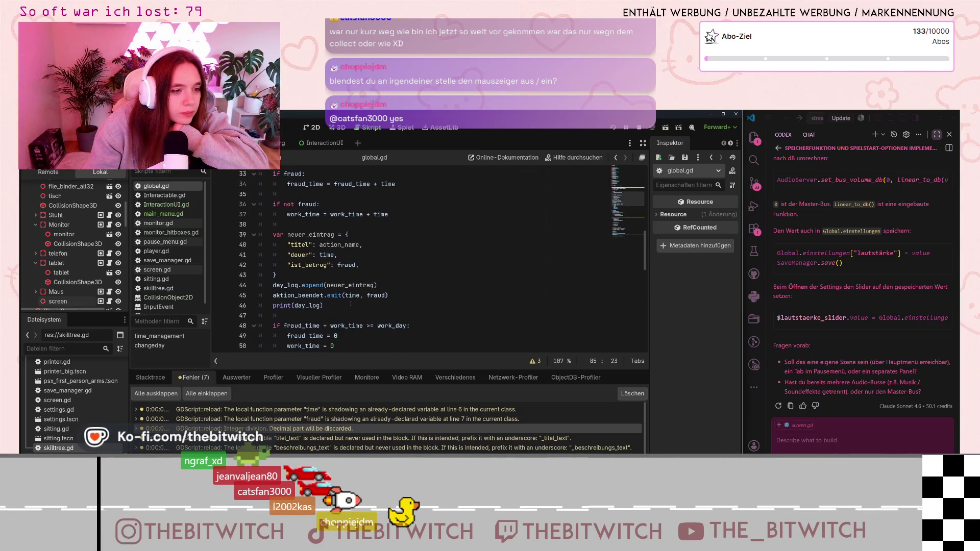
scroll(351, 304, "up", 3)
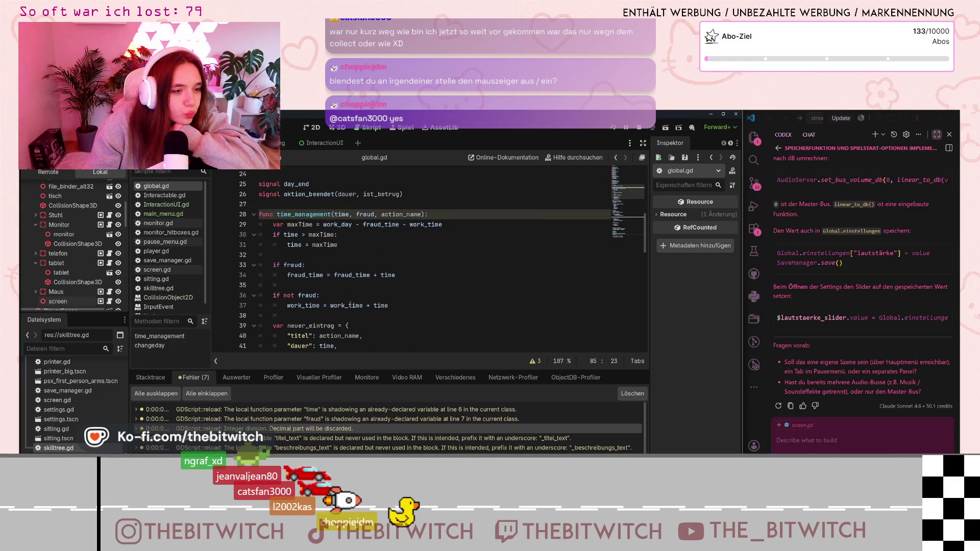
scroll(349, 305, "down", 15)
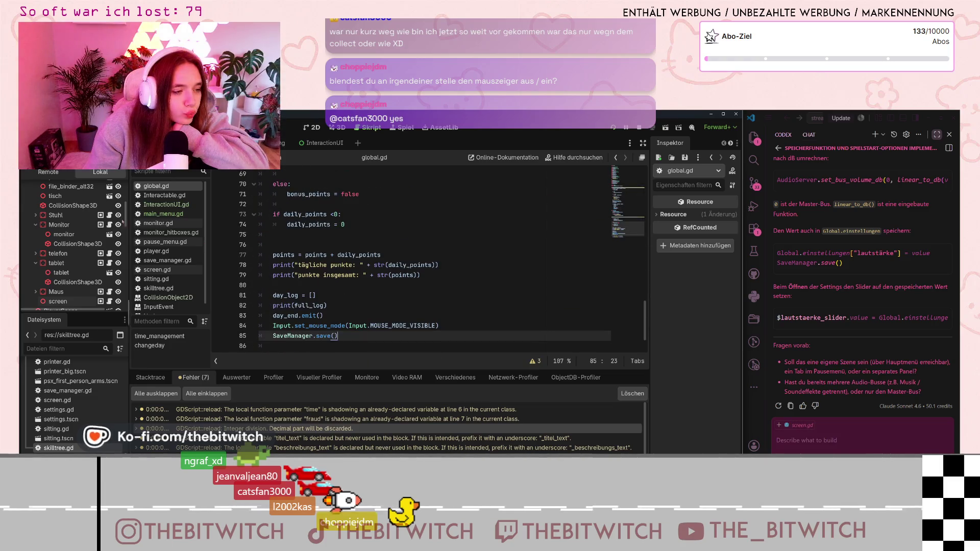
scroll(159, 276, "down", 1)
left_click(161, 281)
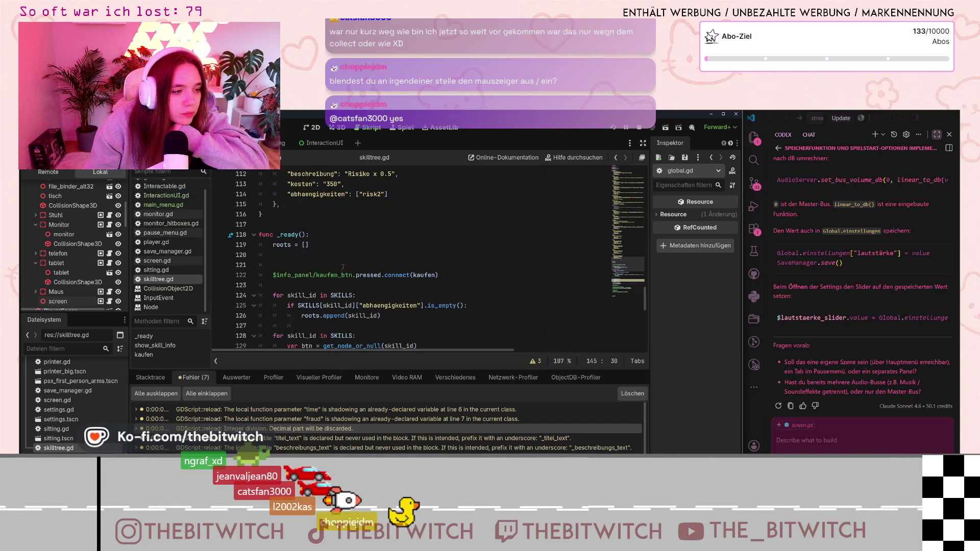
Delete the three empty text variable declarations in skilltree.gd's show_skill_info.
scroll(337, 346, "down", 10)
scroll(353, 246, "down", 2)
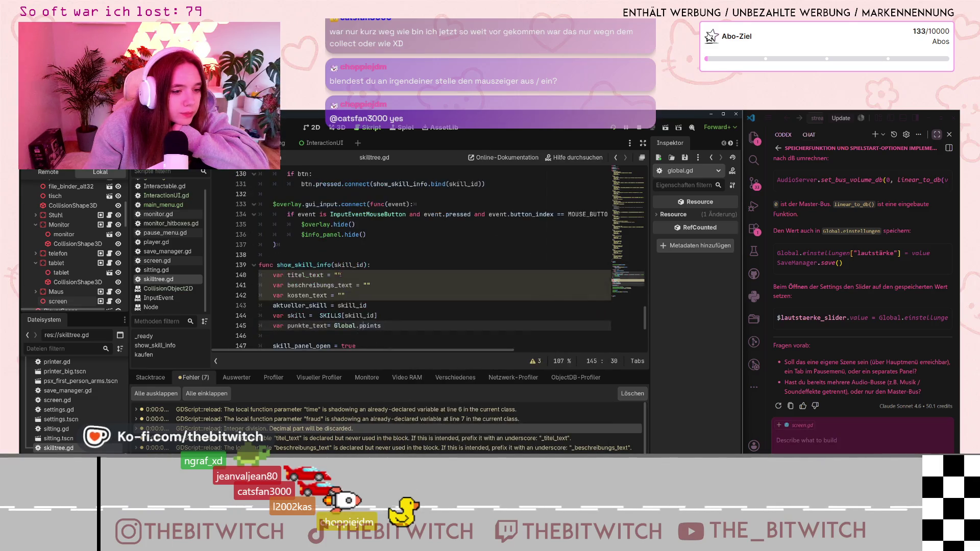
scroll(350, 246, "down", 2)
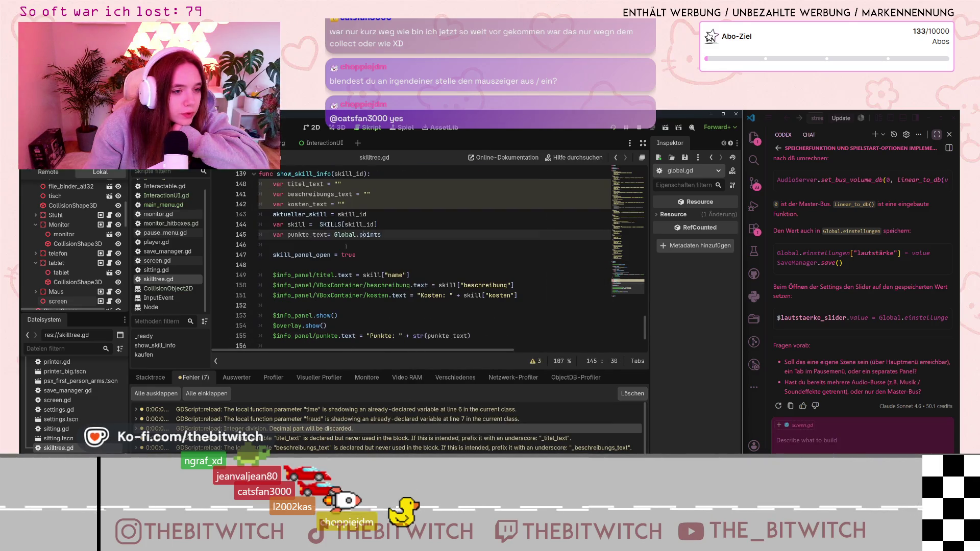
mouse_move(353, 203)
left_mouse_down()
mouse_move(332, 189)
mouse_move(252, 183)
left_mouse_up()
key("BackSpace")
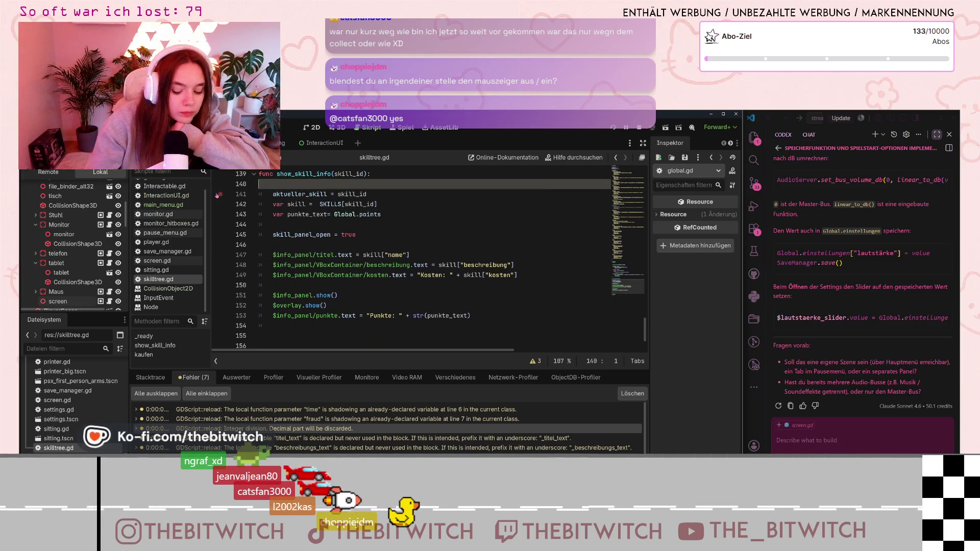
key("BackSpace")
Remove the extra blank lines before func kaufen.
scroll(317, 254, "down", 1)
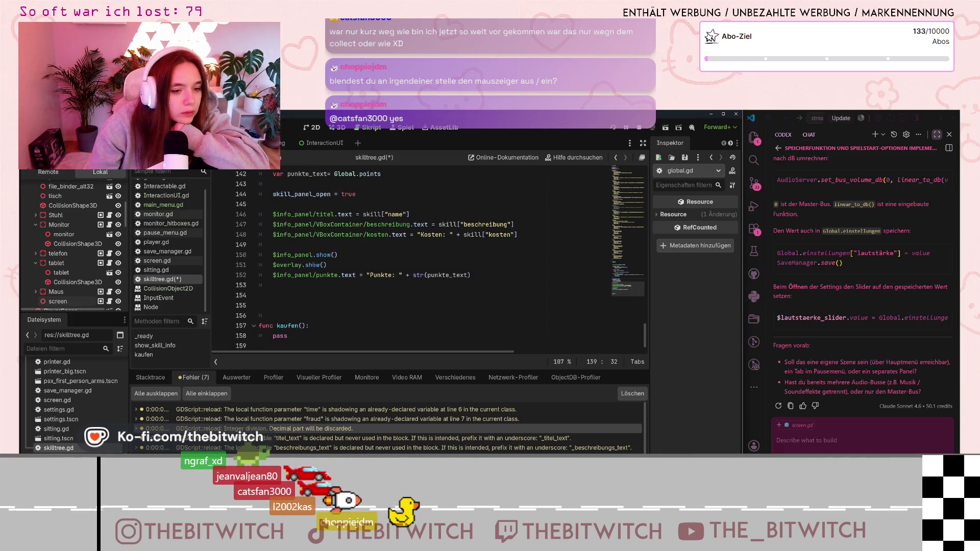
left_click(282, 295)
key("Delete")
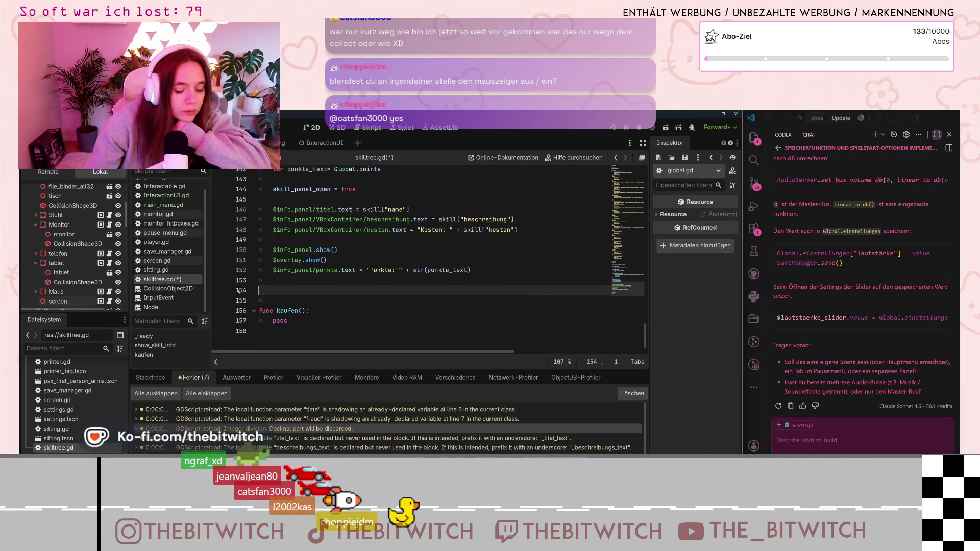
key("BackSpace")
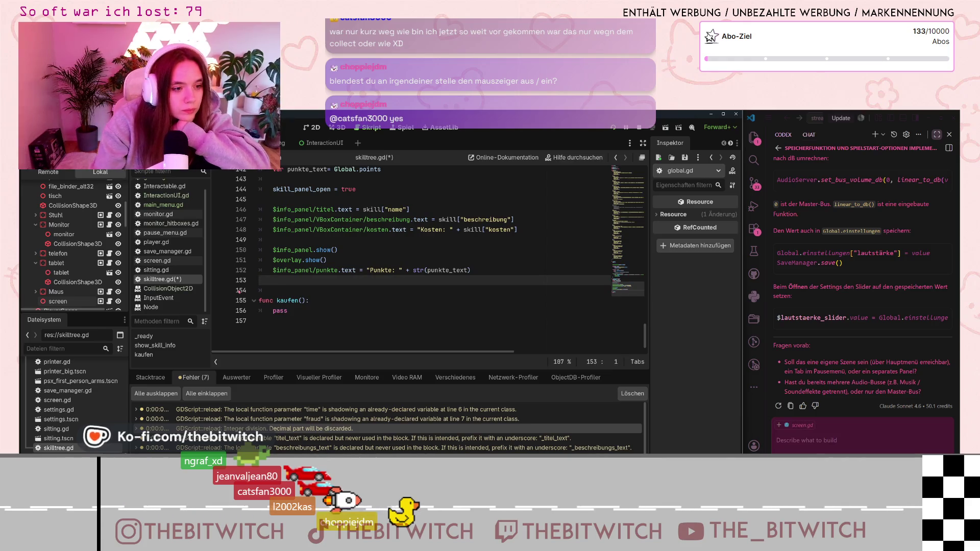
Switch to Interactable.gd to view its _on_action_selected and handle_action code.
scroll(476, 269, "up", 7)
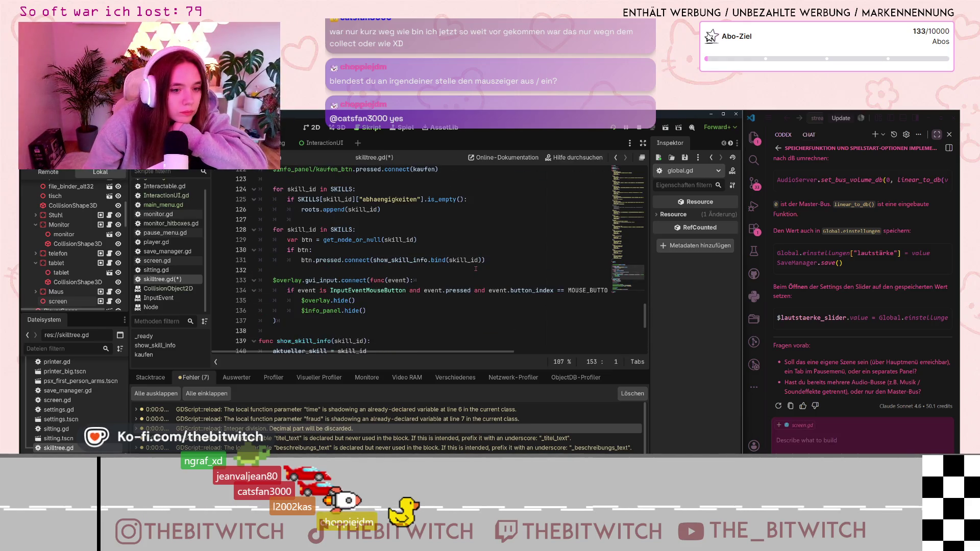
scroll(476, 269, "up", 5)
scroll(446, 276, "up", 20)
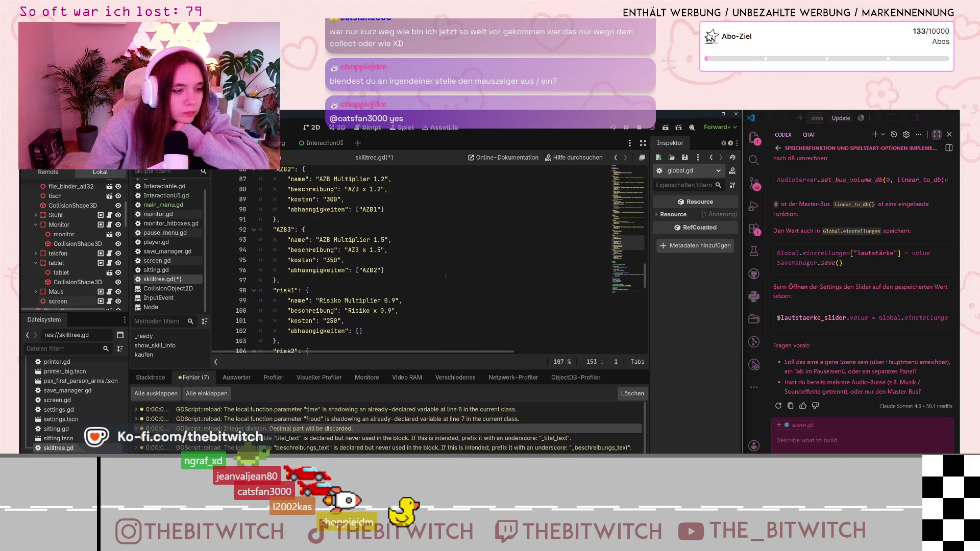
scroll(413, 304, "up", 4)
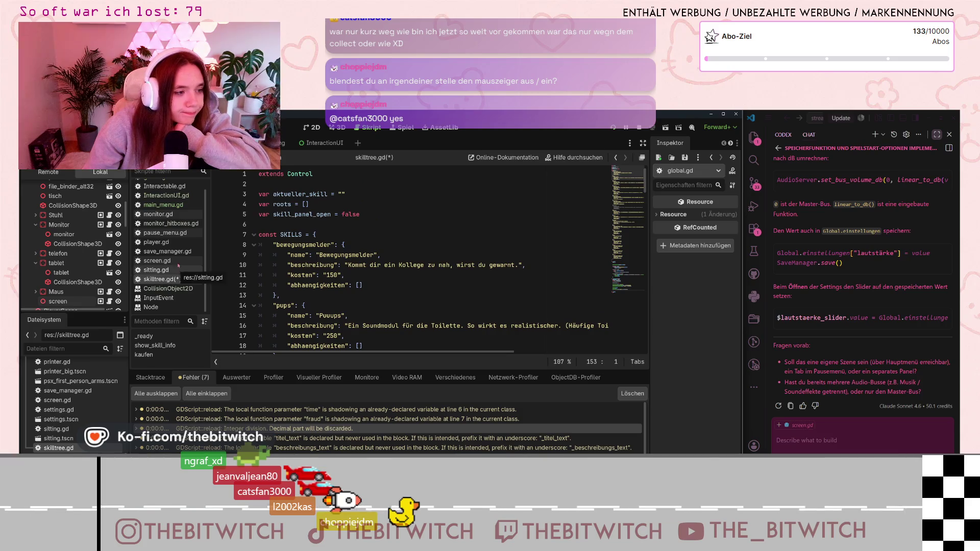
scroll(181, 251, "up", 1)
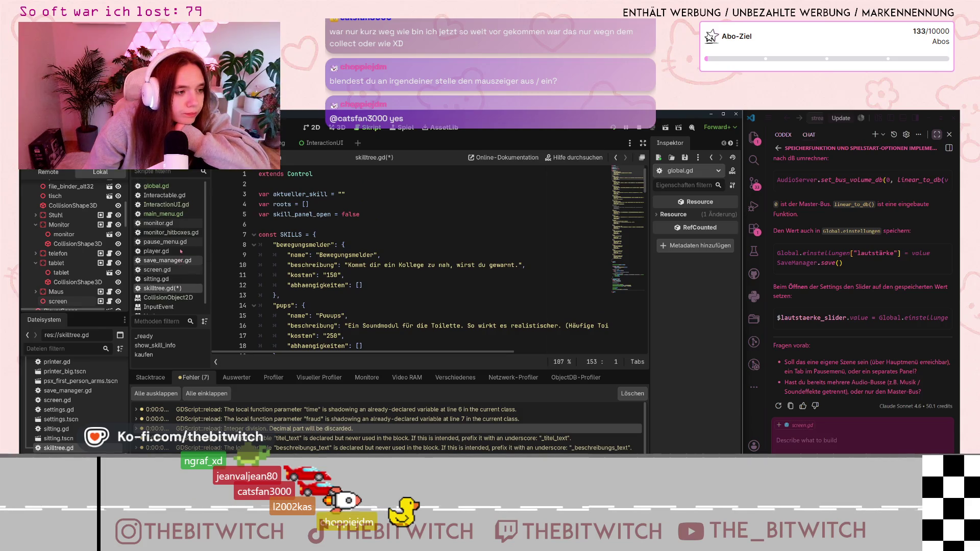
left_click(186, 197)
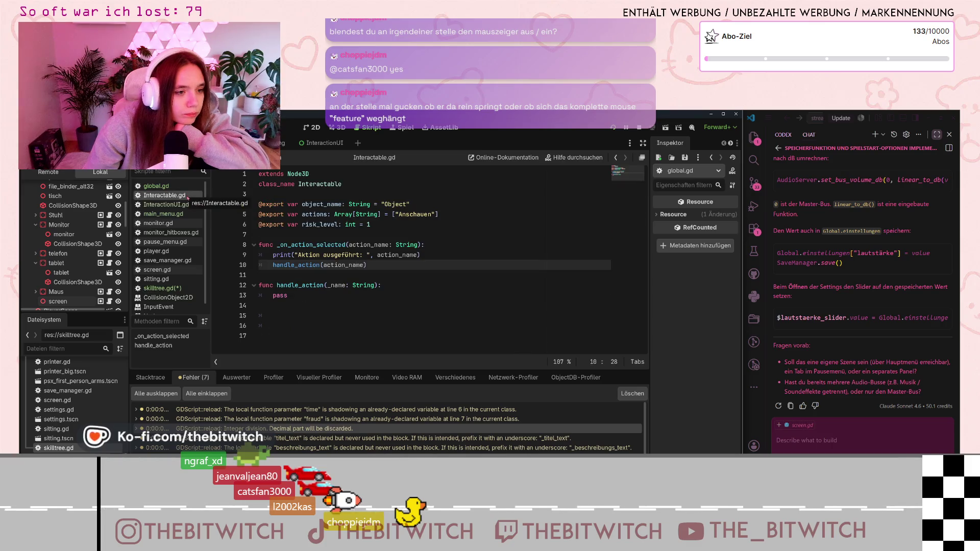
Check global.gd's set_mouse_mode line, then look at main_menu.gd and move on to player.gd.
left_click(179, 189)
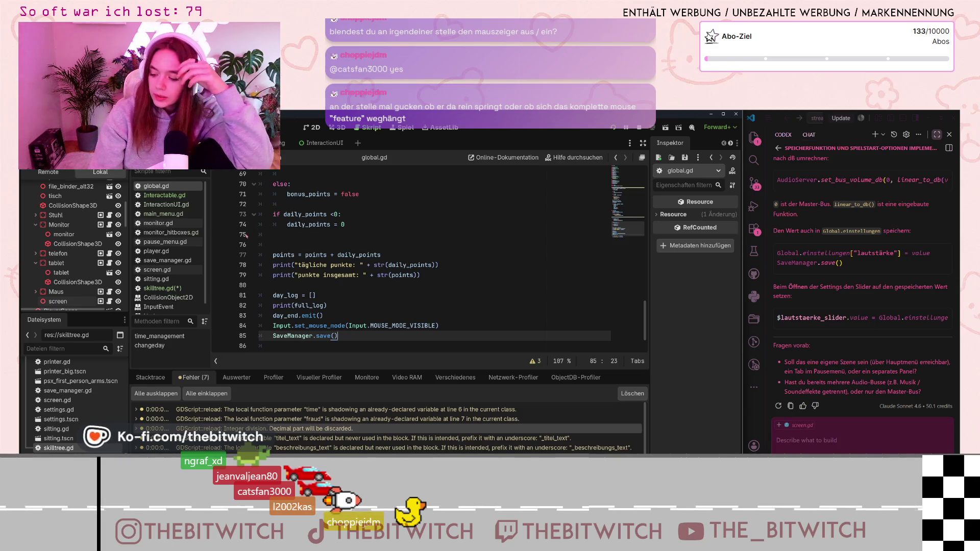
scroll(414, 320, "down", 1)
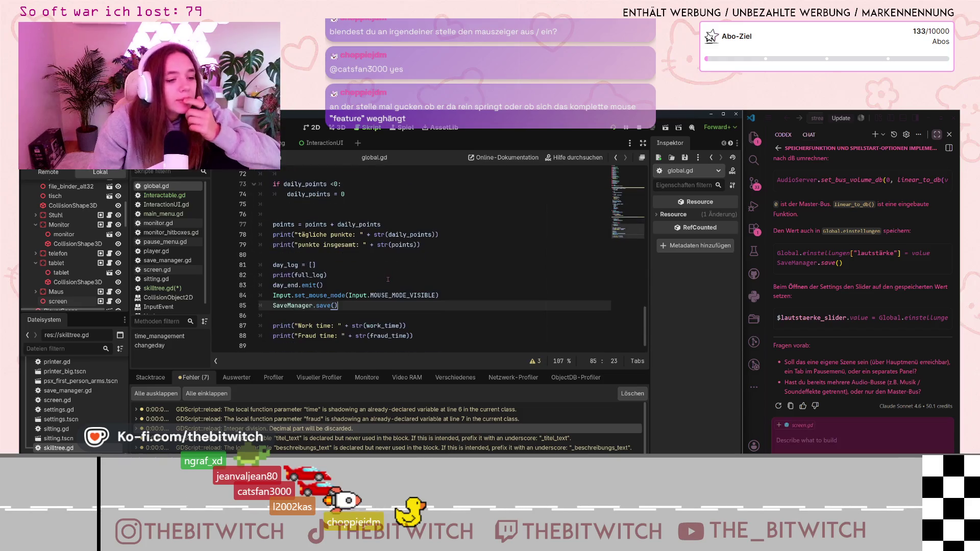
left_click(393, 297)
scroll(397, 298, "up", 5)
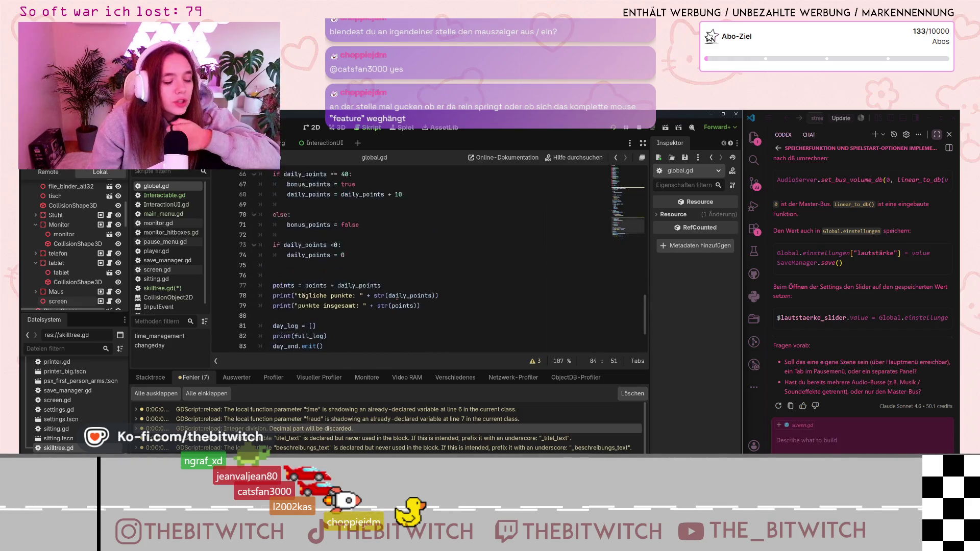
scroll(397, 297, "up", 15)
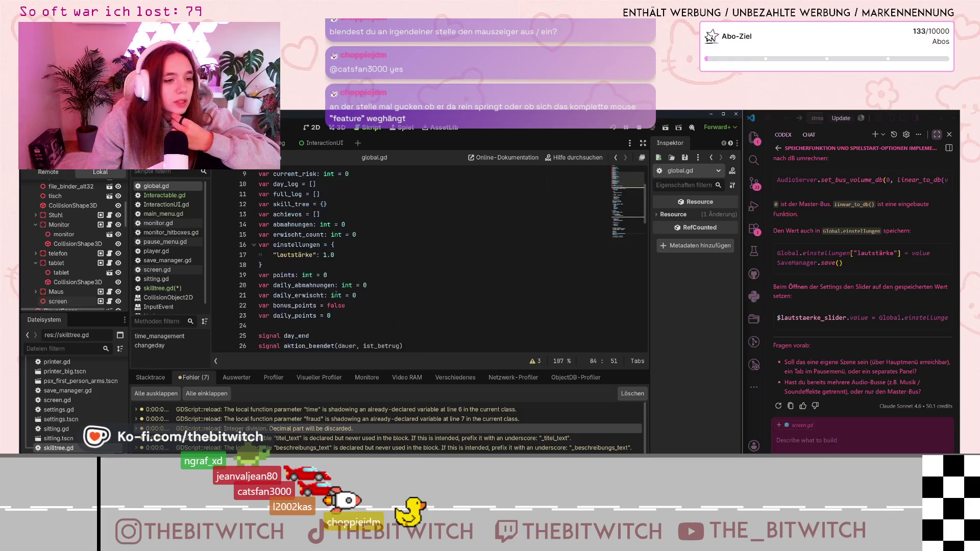
left_click(164, 214)
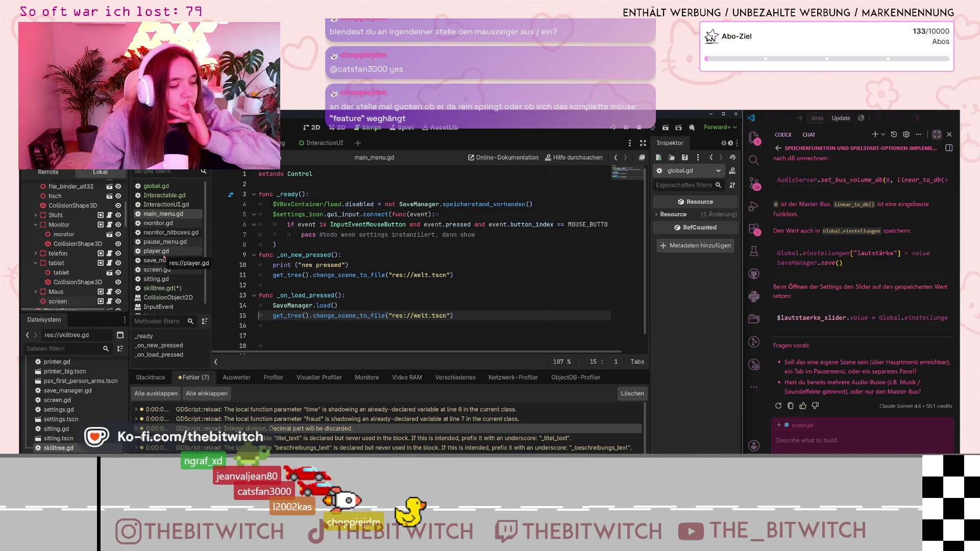
left_click(164, 251)
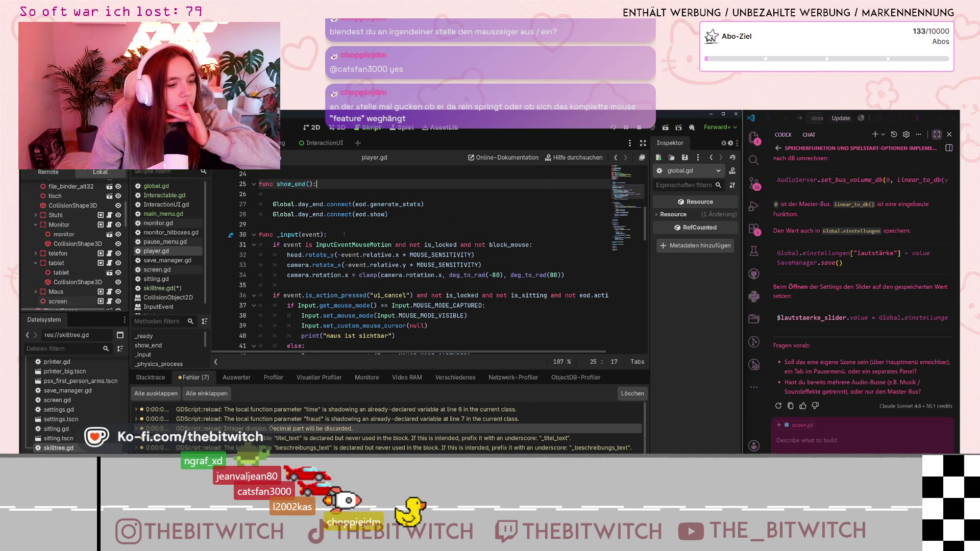
scroll(386, 248, "down", 2)
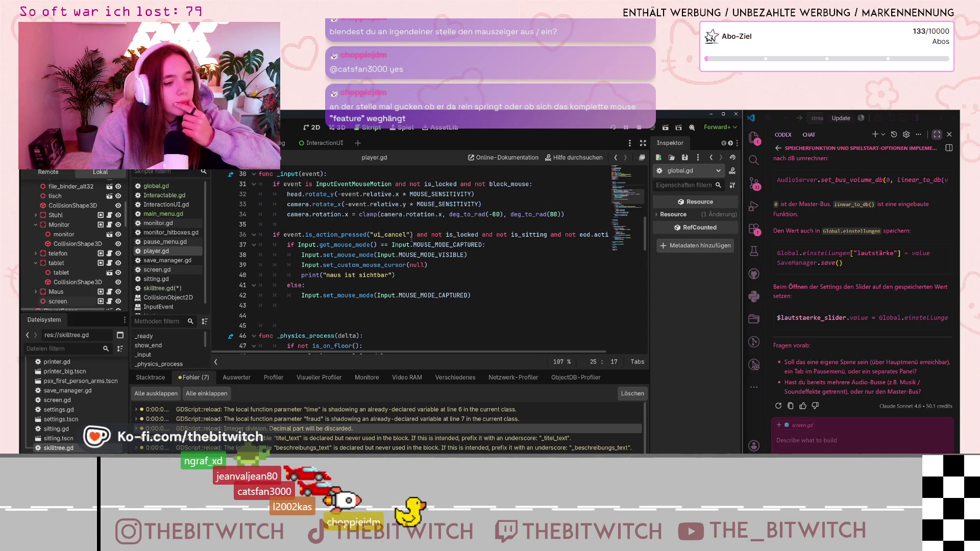
scroll(411, 240, "down", 2)
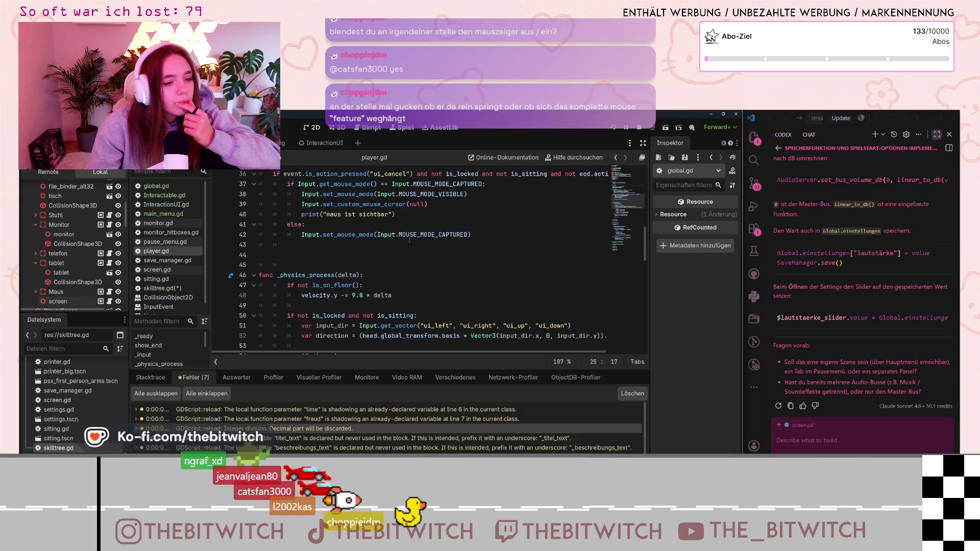
scroll(408, 240, "down", 2)
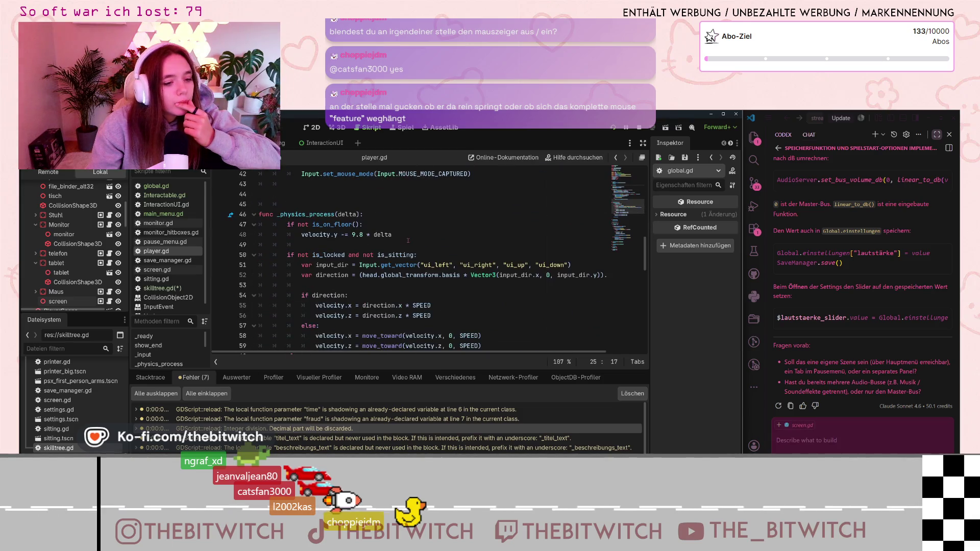
scroll(408, 241, "up", 5)
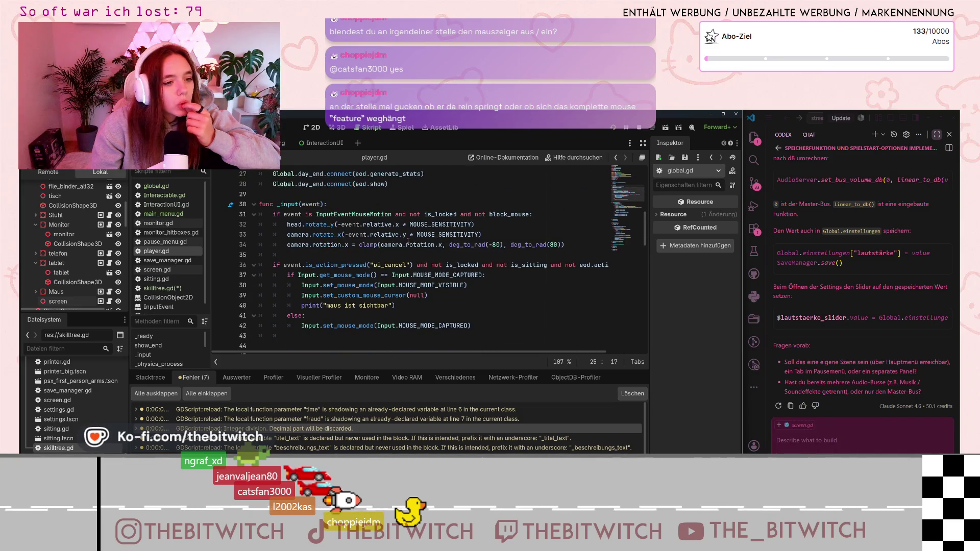
scroll(408, 241, "up", 3)
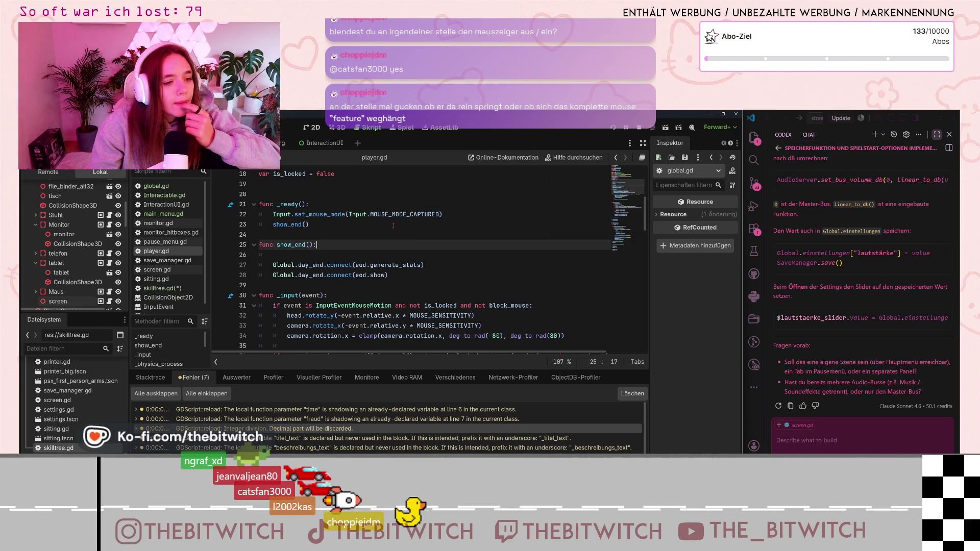
left_click(404, 215)
left_click(428, 209)
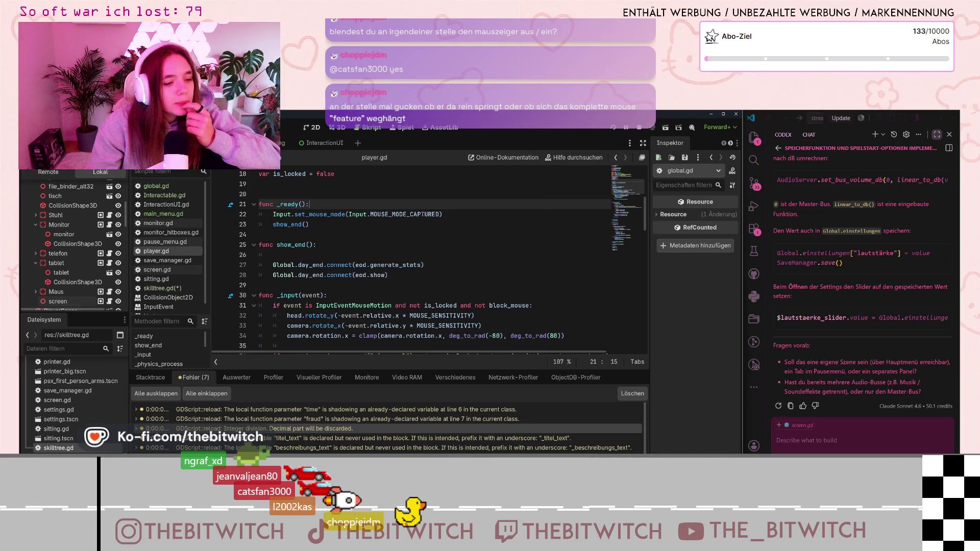
scroll(418, 217, "down", 2)
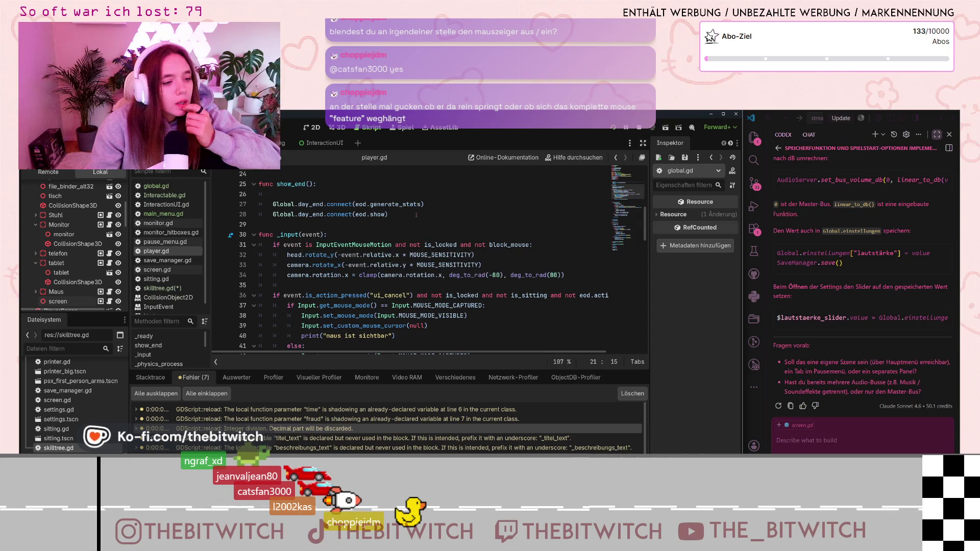
scroll(405, 217, "down", 2)
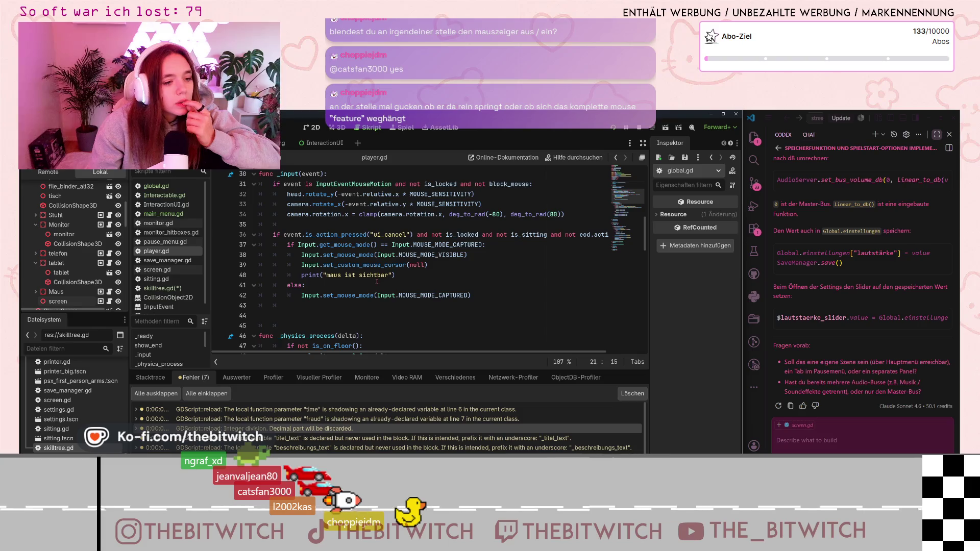
scroll(377, 281, "down", 6)
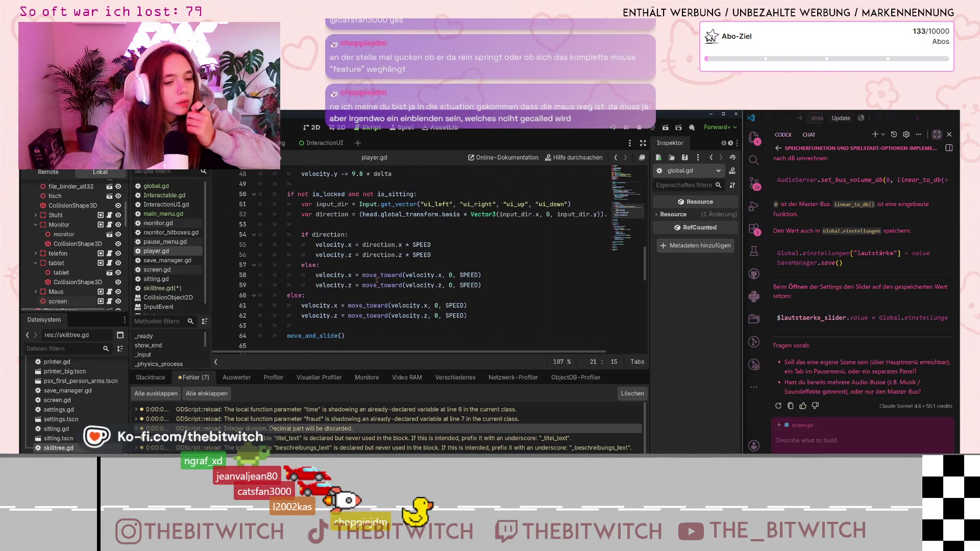
scroll(376, 281, "down", 6)
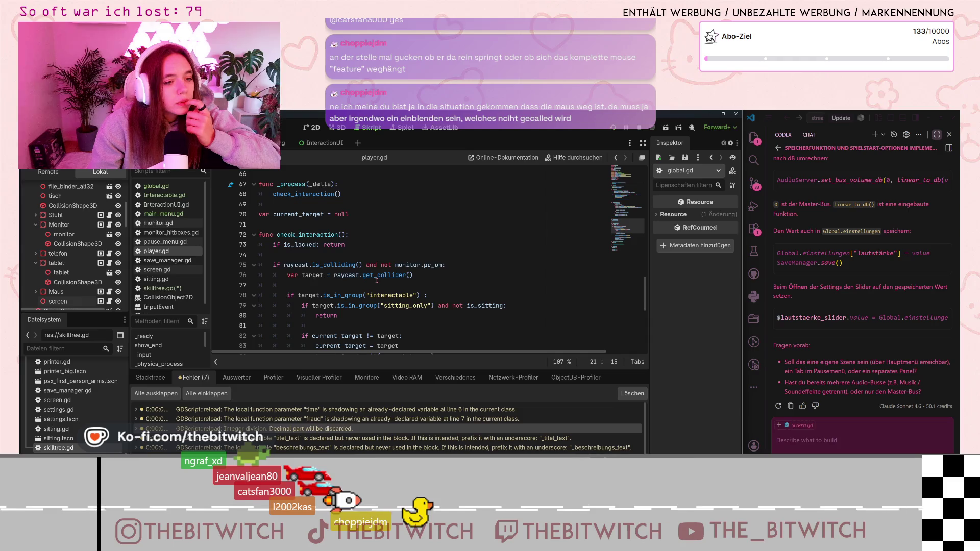
scroll(377, 280, "up", 13)
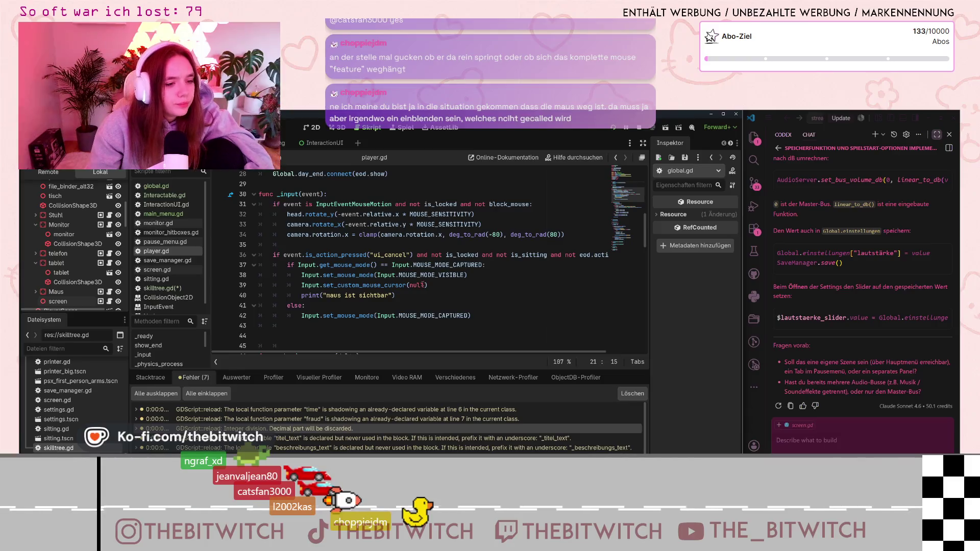
mouse_move(415, 265)
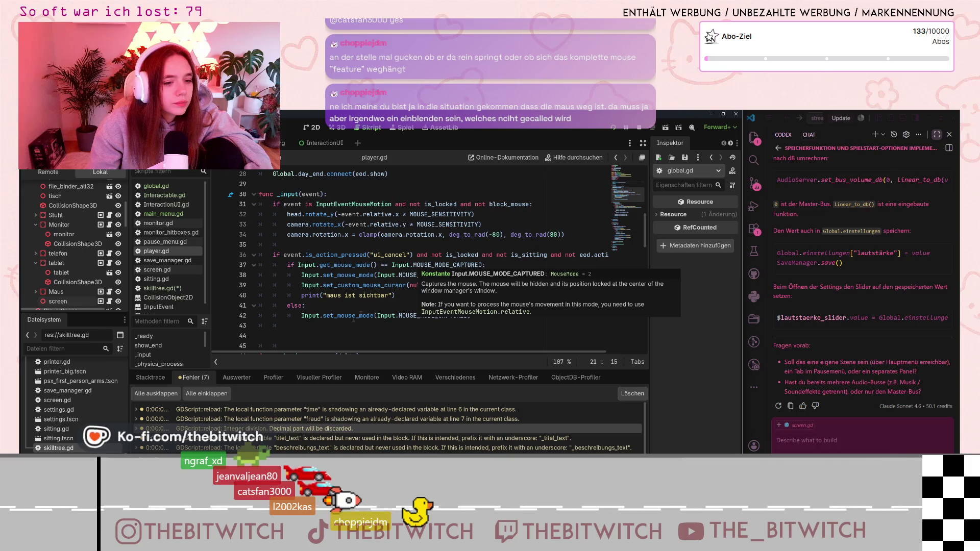
Scroll through InteractionUI.gd's code.
left_click(166, 204)
scroll(314, 242, "down", 4)
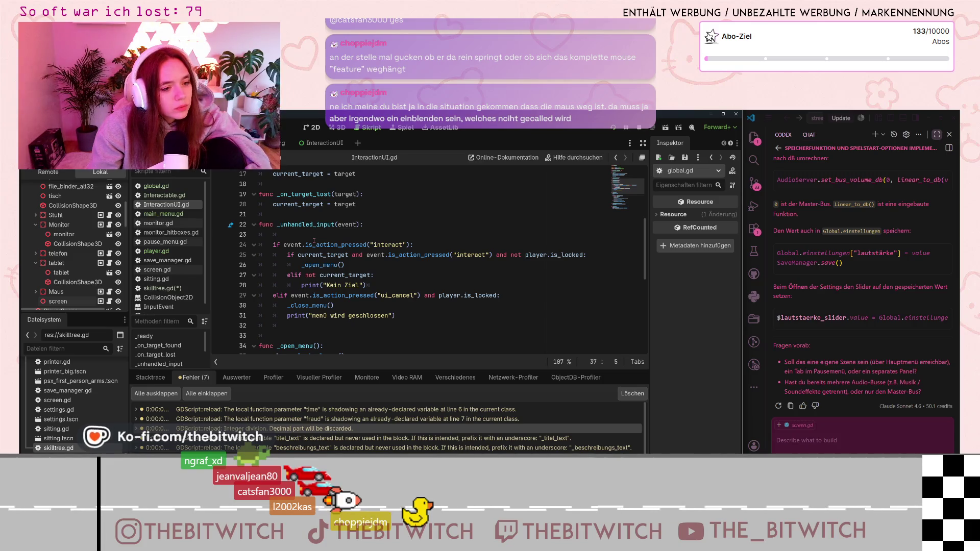
scroll(314, 241, "down", 4)
scroll(312, 243, "up", 9)
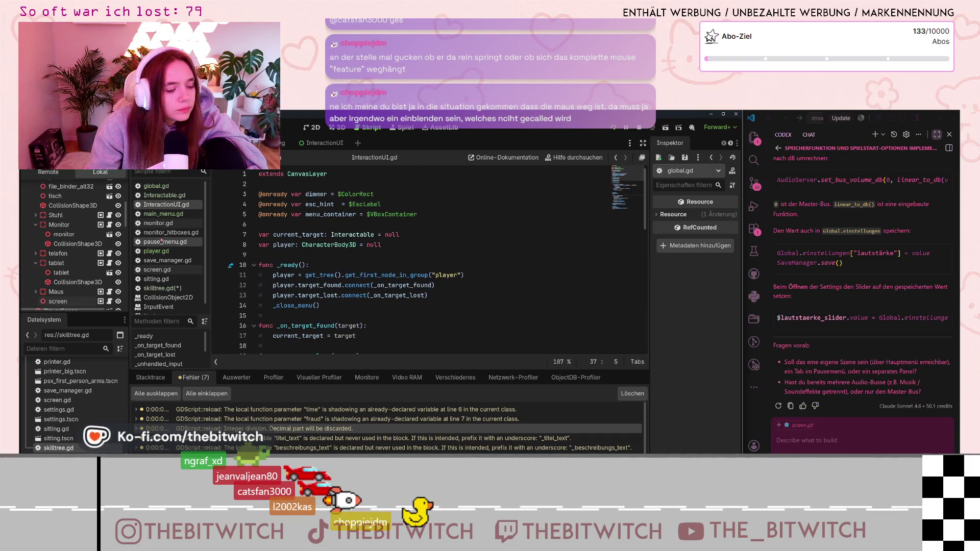
Read through player.gd's is_sitting, block_mouse and is_locked flags and node lookups.
left_click(170, 251)
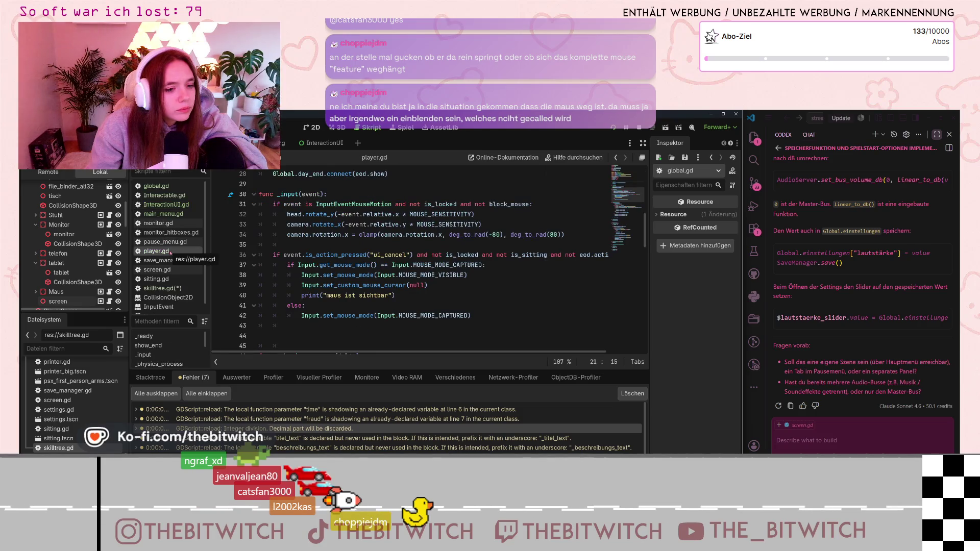
scroll(358, 259, "down", 10)
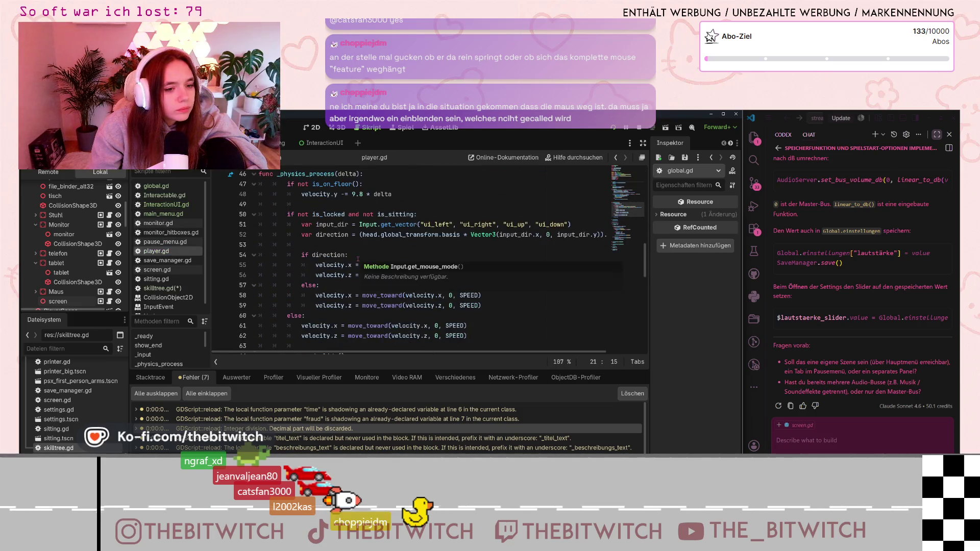
scroll(356, 260, "down", 8)
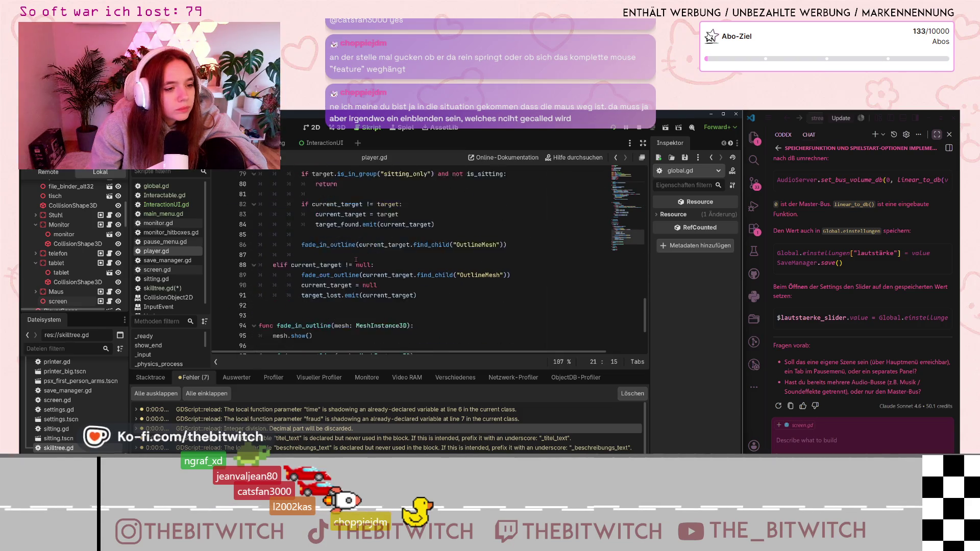
scroll(355, 260, "up", 18)
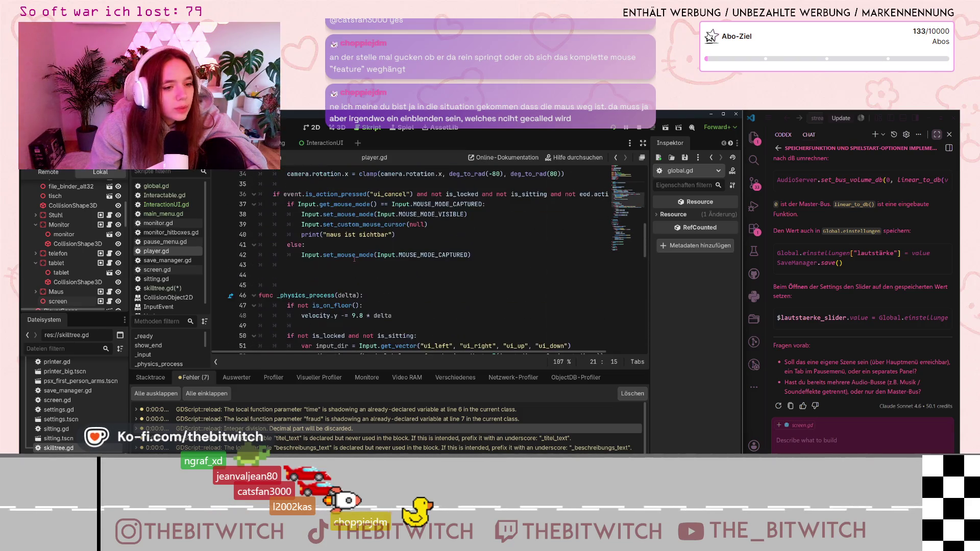
scroll(354, 259, "up", 3)
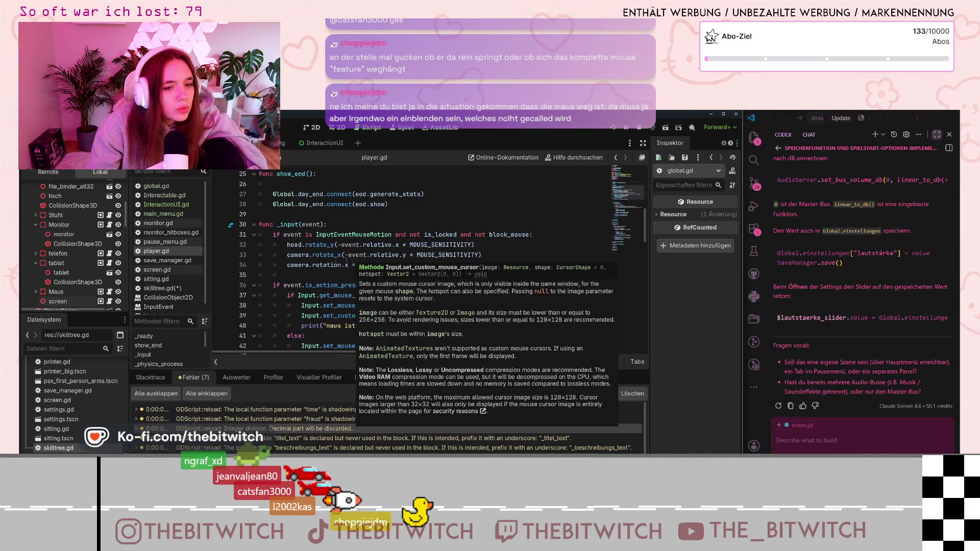
scroll(438, 275, "down", 1)
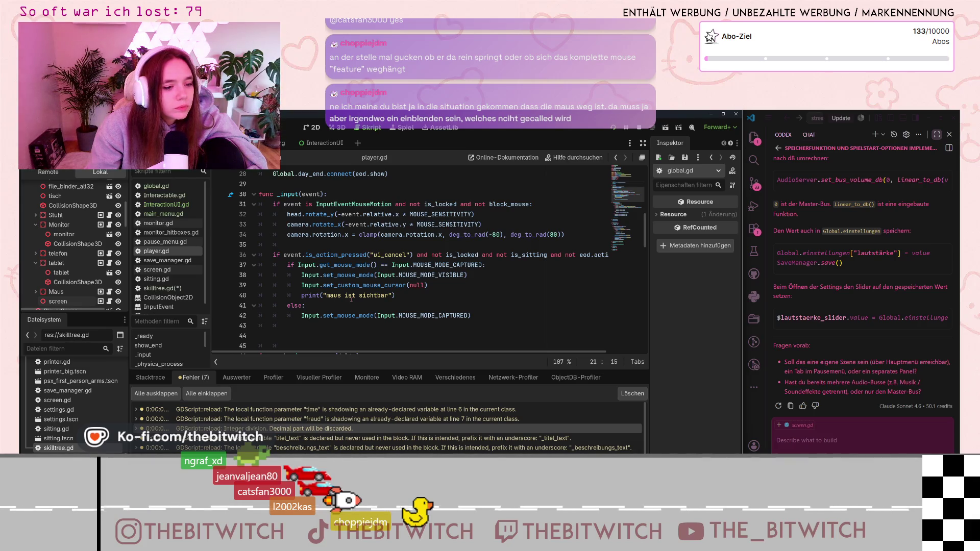
scroll(352, 299, "up", 5)
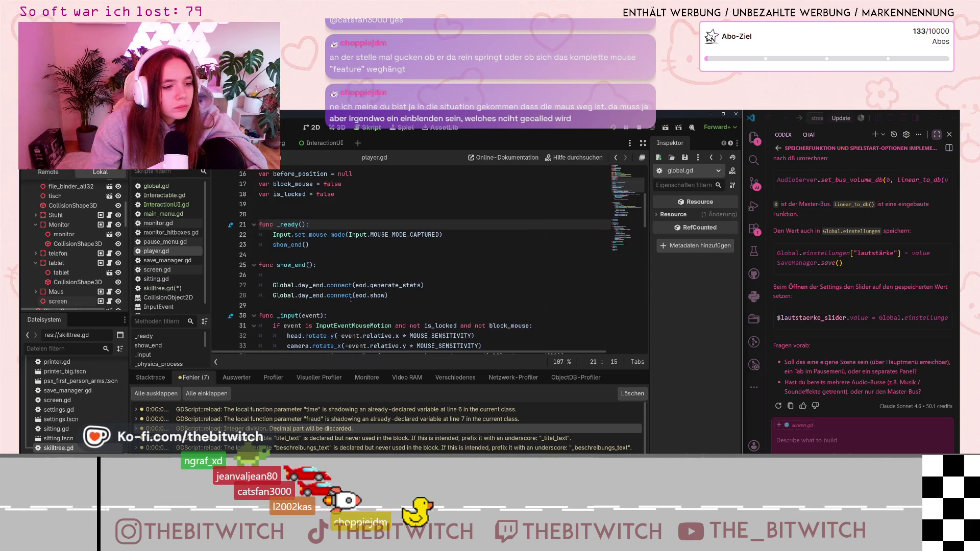
scroll(352, 284, "up", 4)
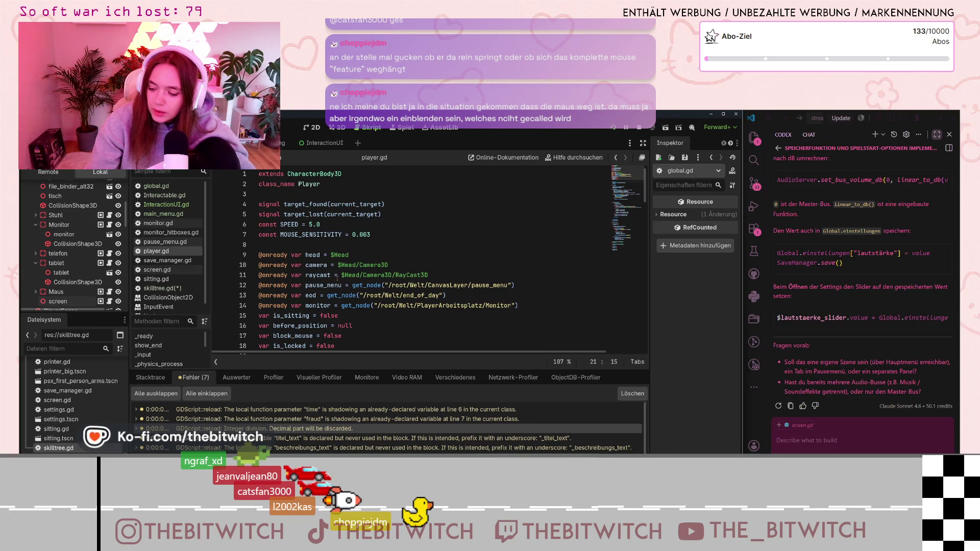
right_click(452, 195)
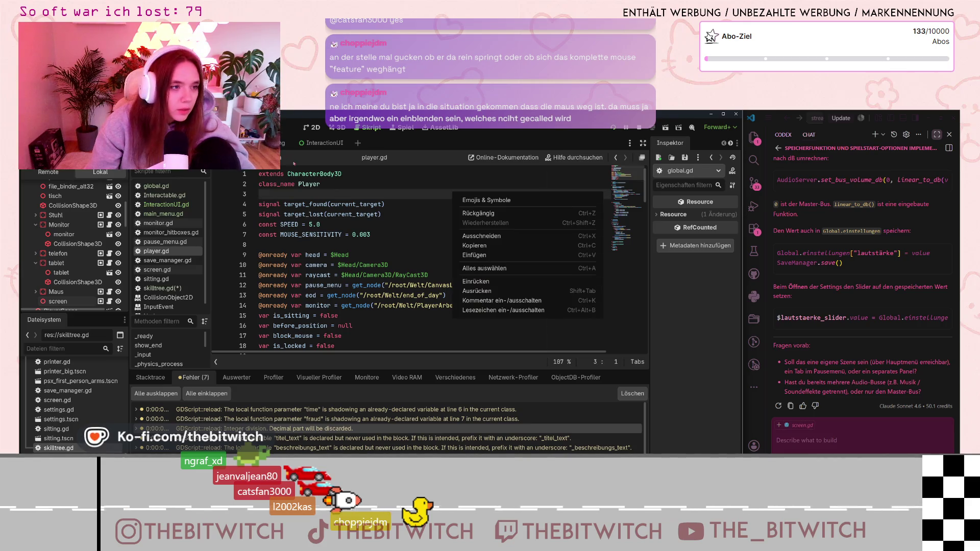
left_click(271, 246)
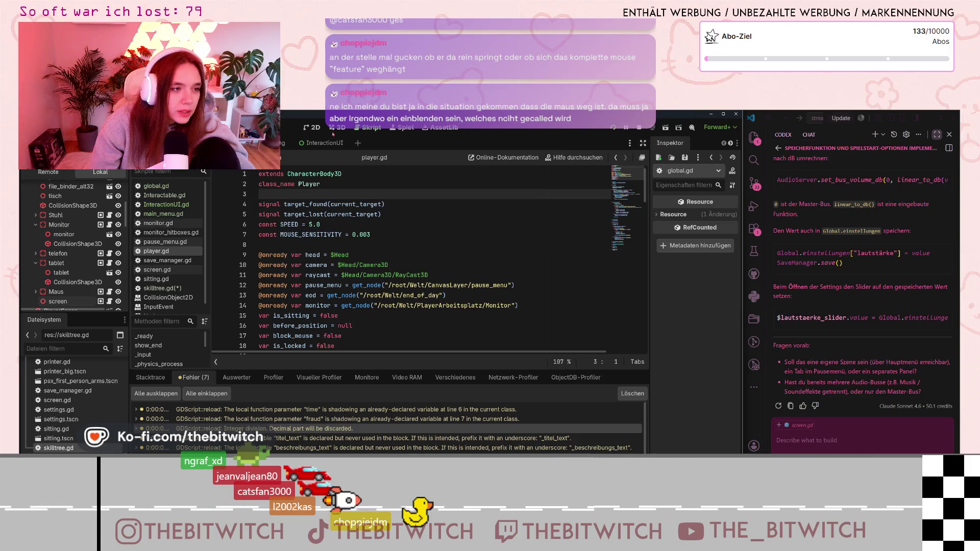
Open skilltree.gd, then switch to the 3D view and the embedded running game.
left_click(181, 289)
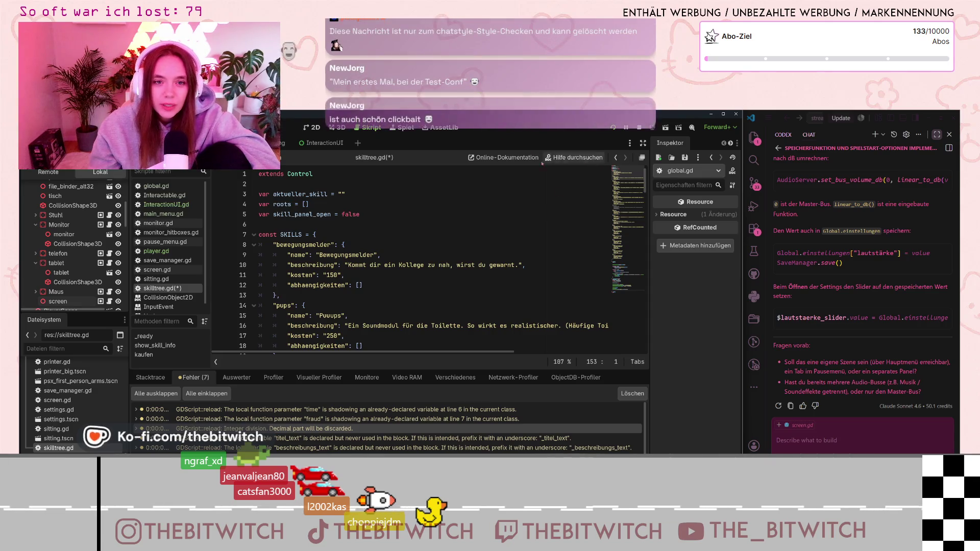
left_click(338, 128)
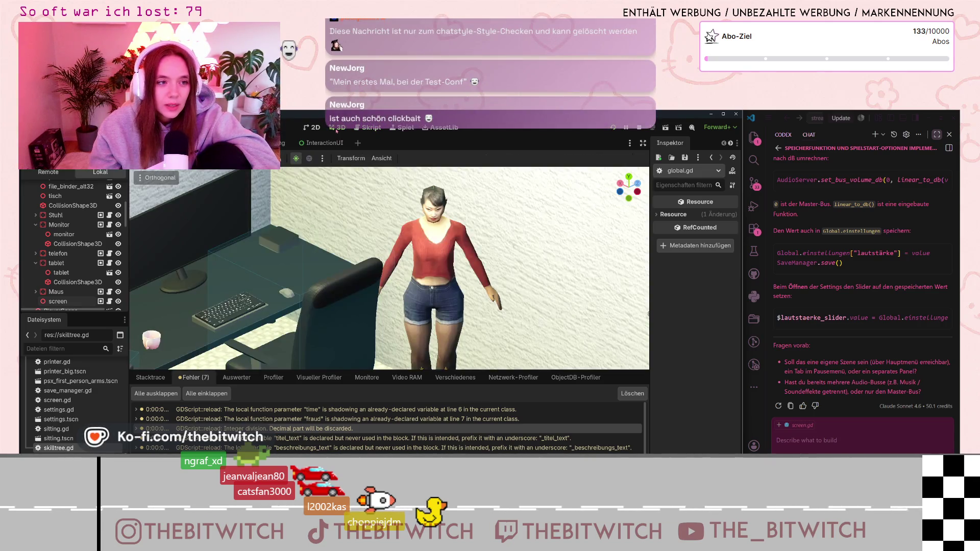
left_click(402, 129)
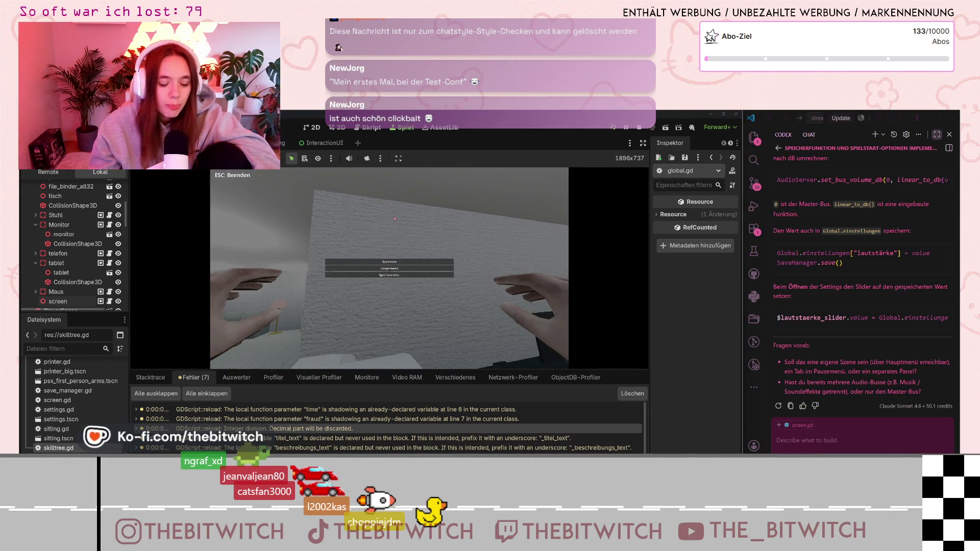
Resume the game from the pause menu and walk back and forth toward the printer.
key("Escape")
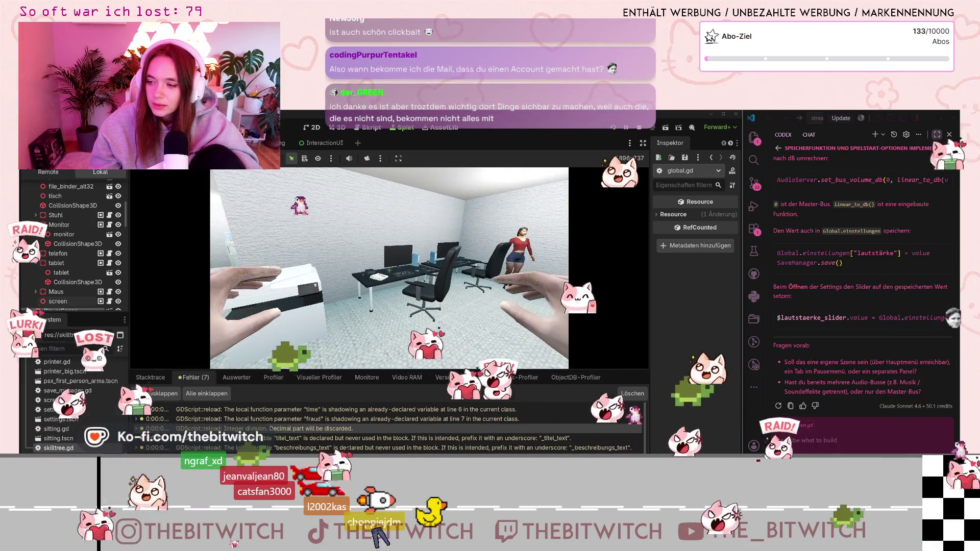
key("w")
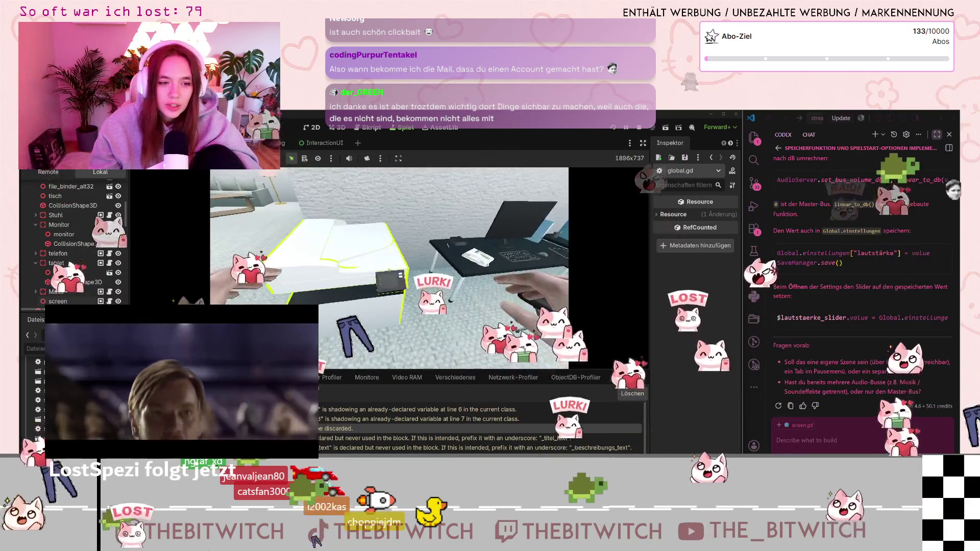
key("s")
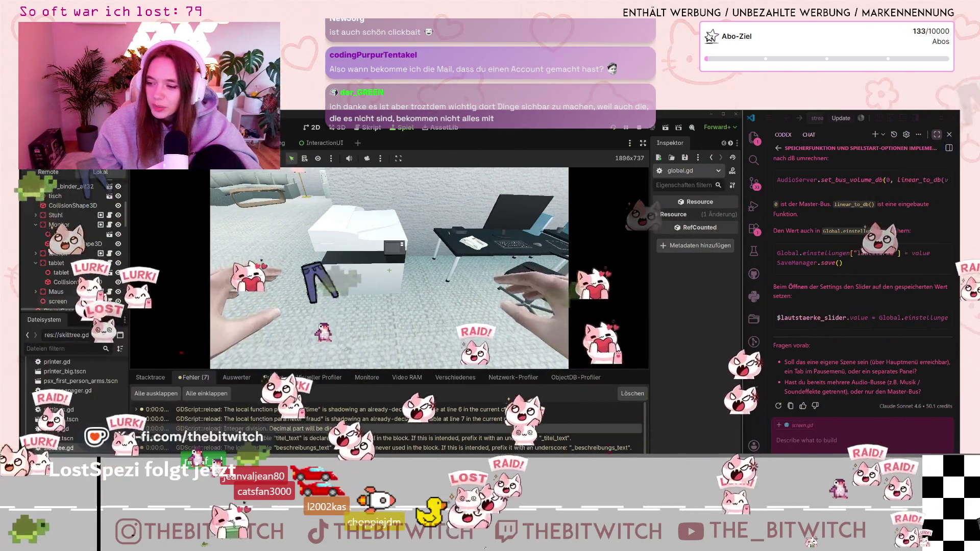
key("w")
key("s")
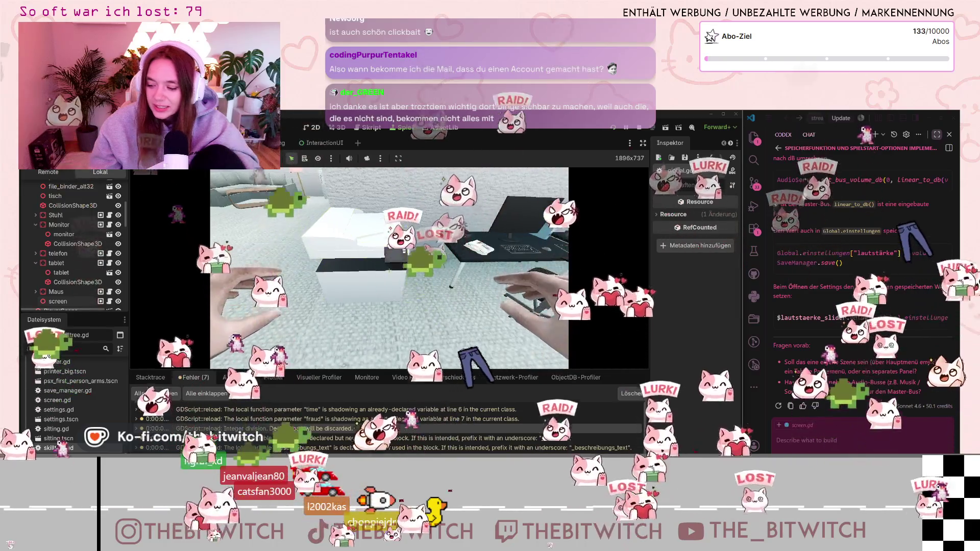
Open and close the printer's interaction menu, then sit down at the desk.
key("w")
key("e")
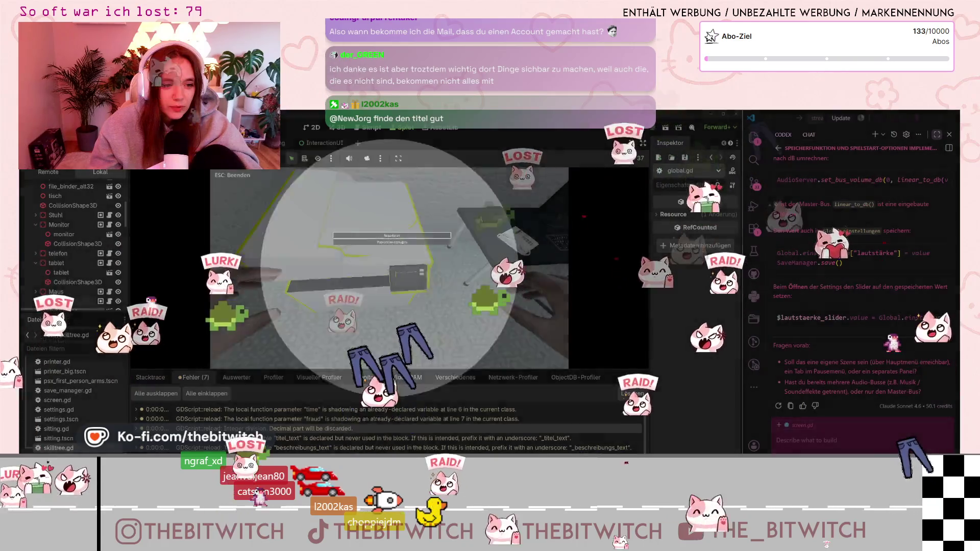
key("Escape")
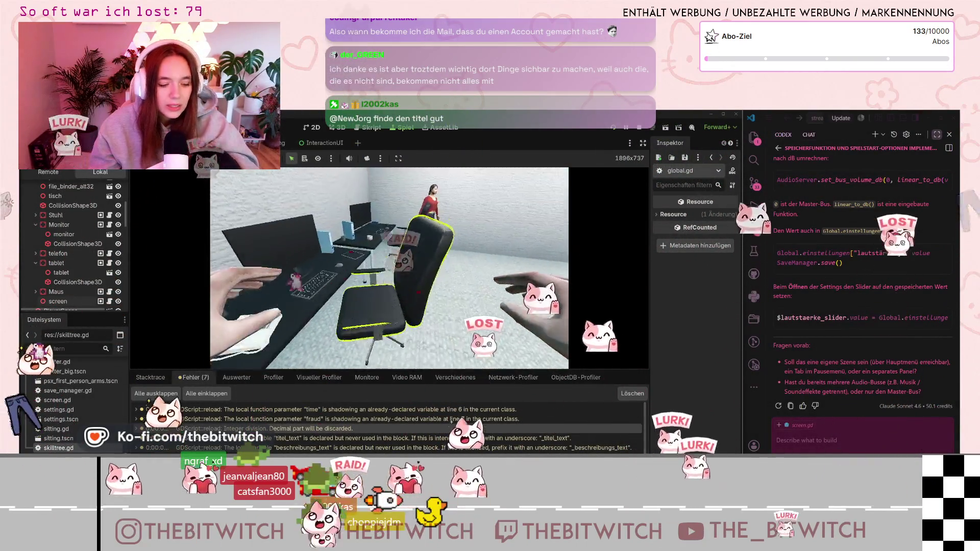
key("e")
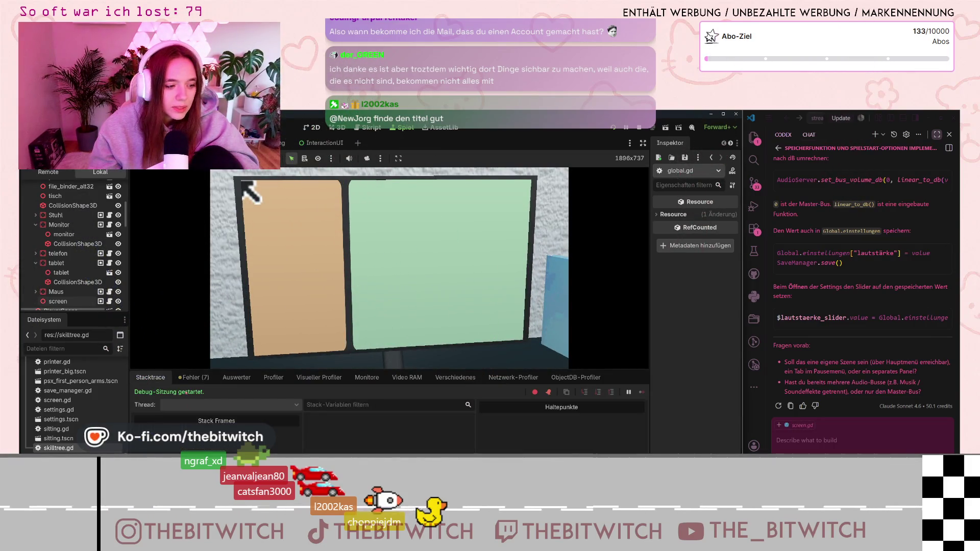
Open the debugger's evaluator, switch to the Ausgabe output log, and press on the in-game monitor.
left_click(234, 377)
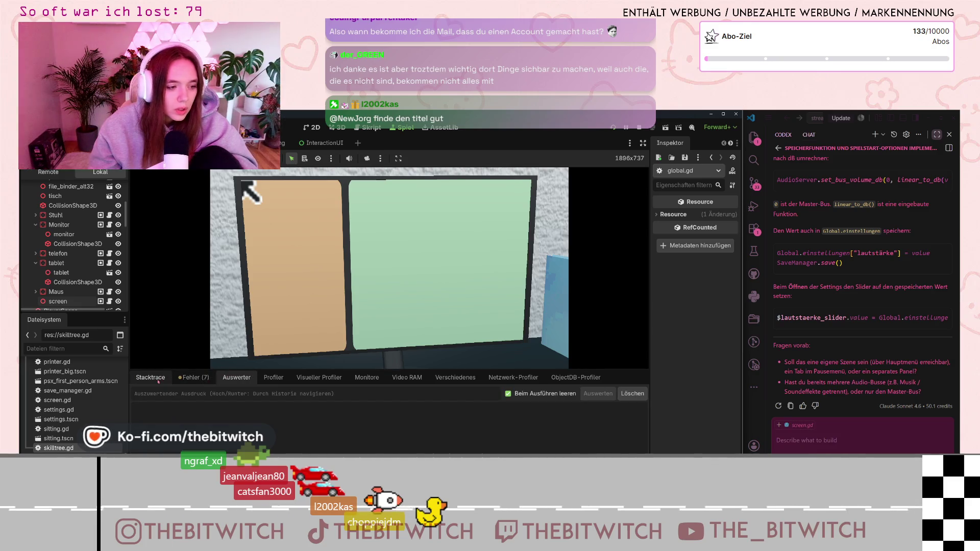
key("alt+o")
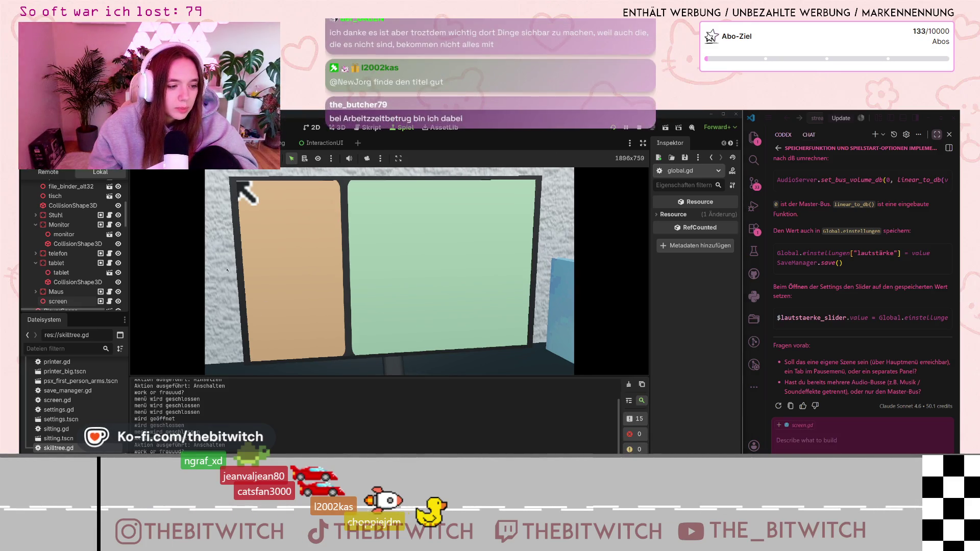
left_click(420, 298)
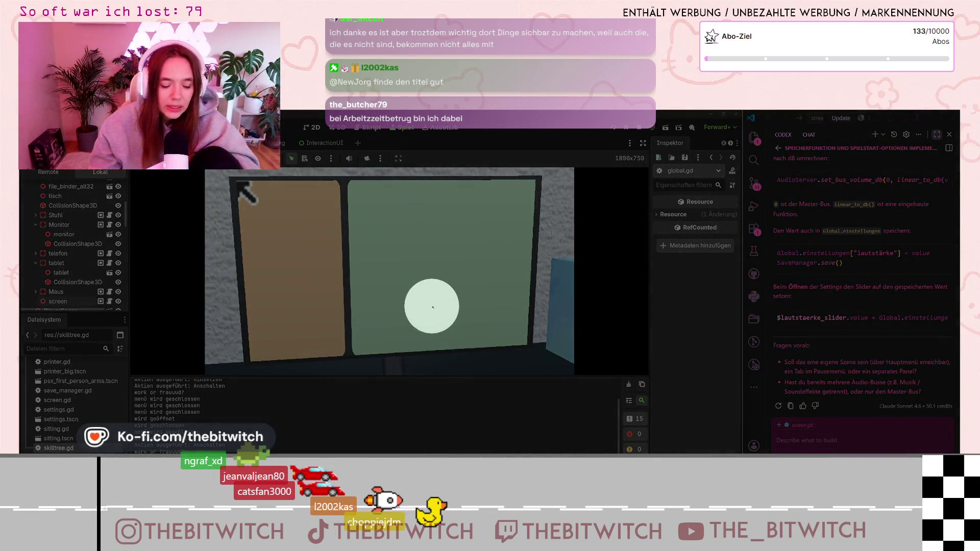
left_click_drag(429, 342, 430, 338)
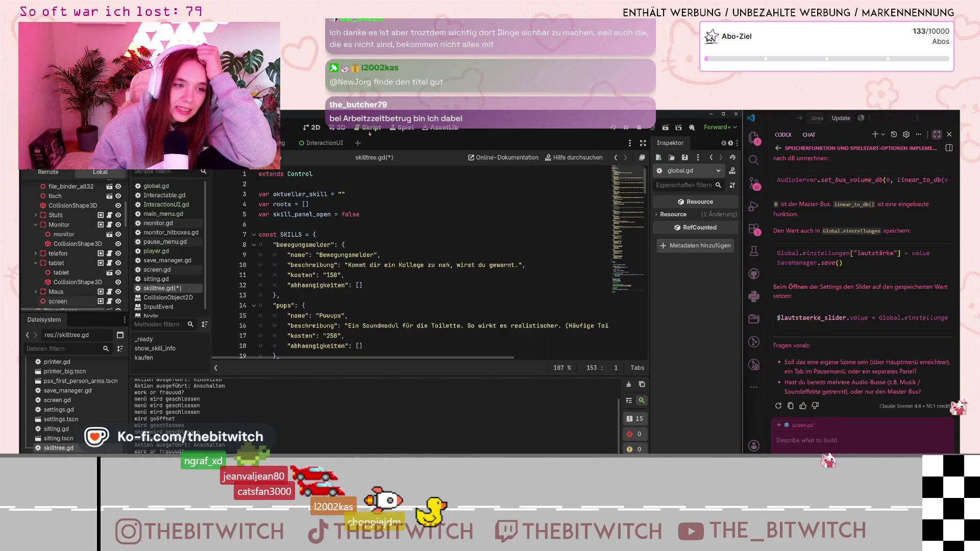
key("ctrl+F3")
scroll(317, 282, "down", 20)
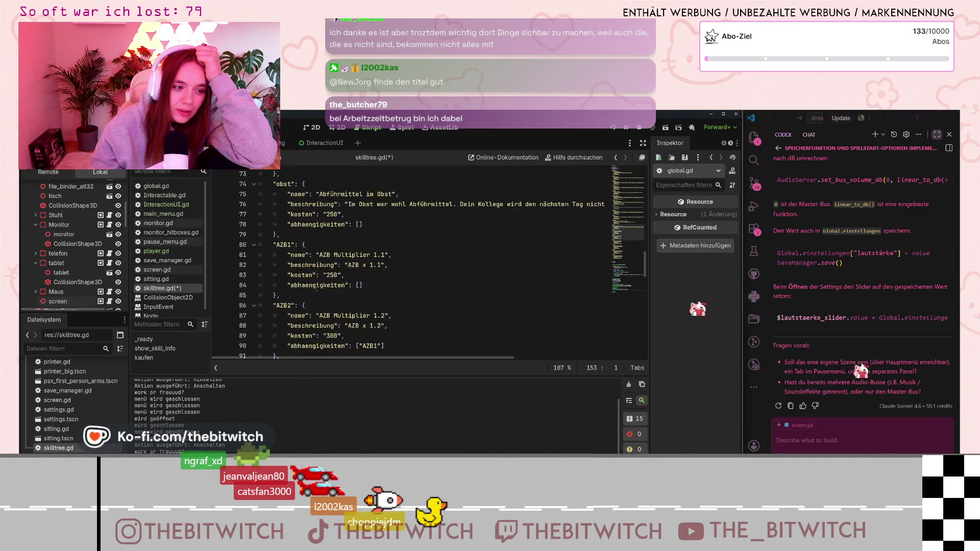
scroll(316, 287, "down", 6)
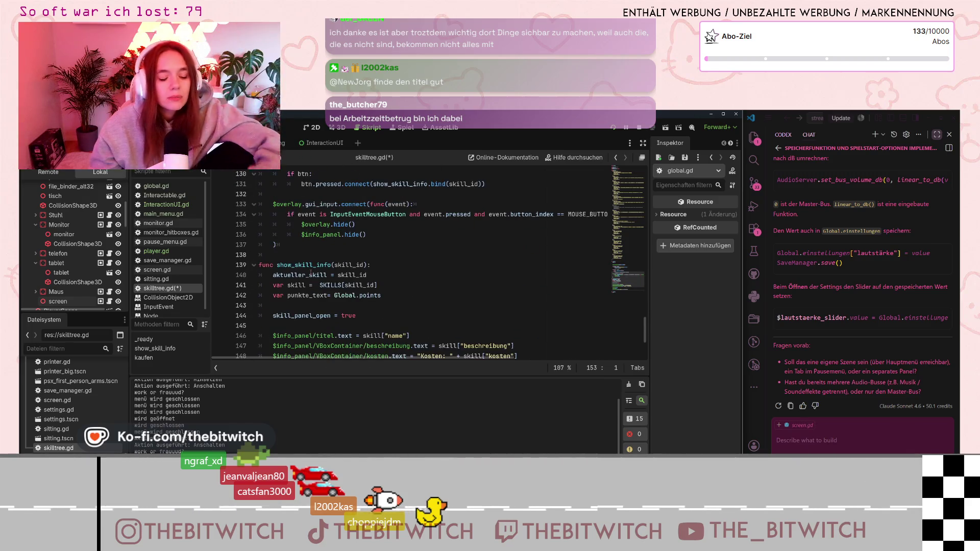
mouse_move(314, 358)
left_mouse_down()
mouse_move(426, 364)
mouse_move(288, 349)
left_mouse_up()
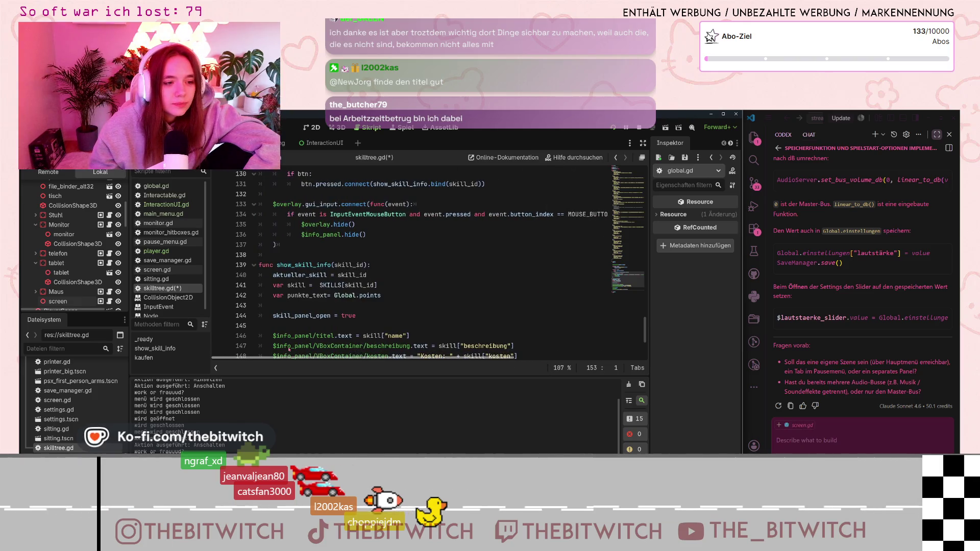
scroll(325, 200, "up", 1)
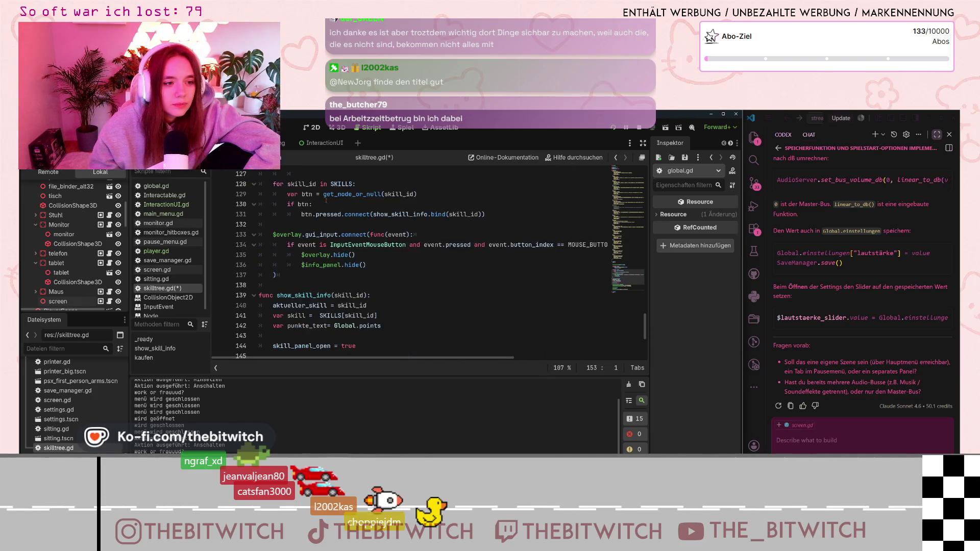
left_click(289, 244)
left_click(370, 265)
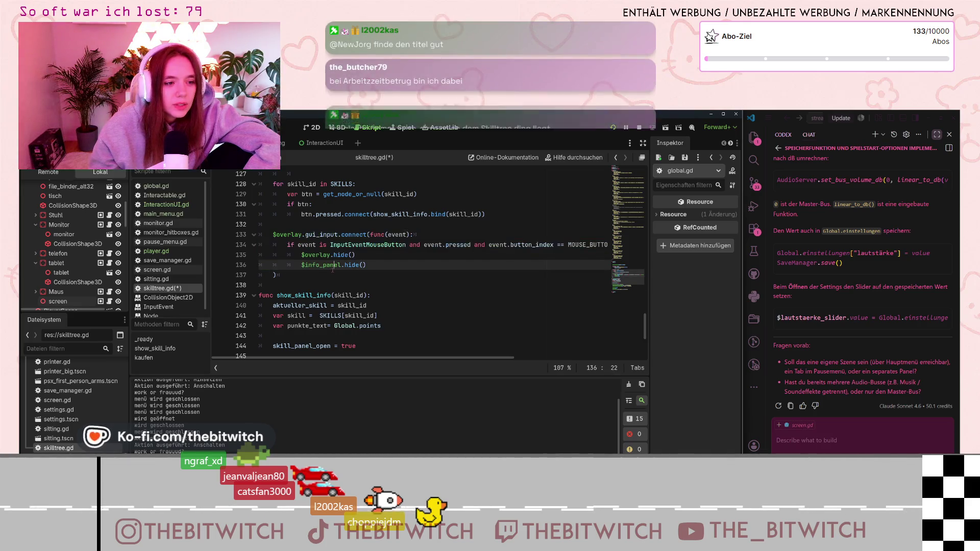
left_click_drag(326, 359, 403, 358)
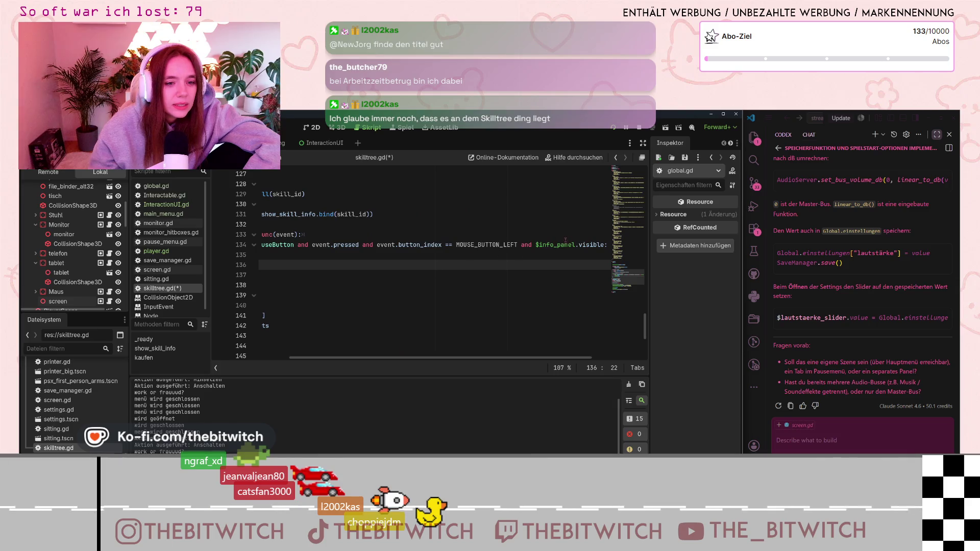
left_click_drag(602, 244, 536, 244)
left_click(601, 245)
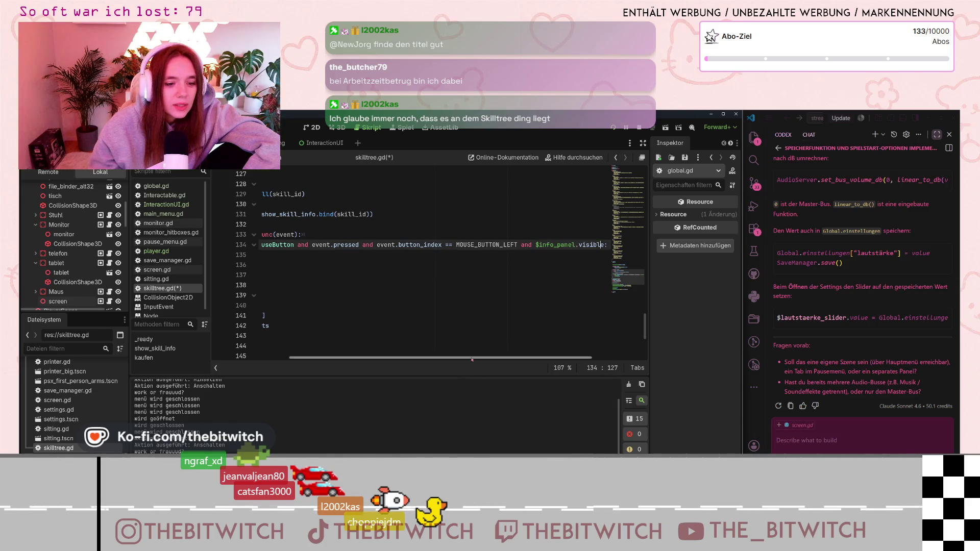
left_click_drag(467, 358, 389, 358)
left_click_drag(301, 254, 317, 265)
left_click(323, 279)
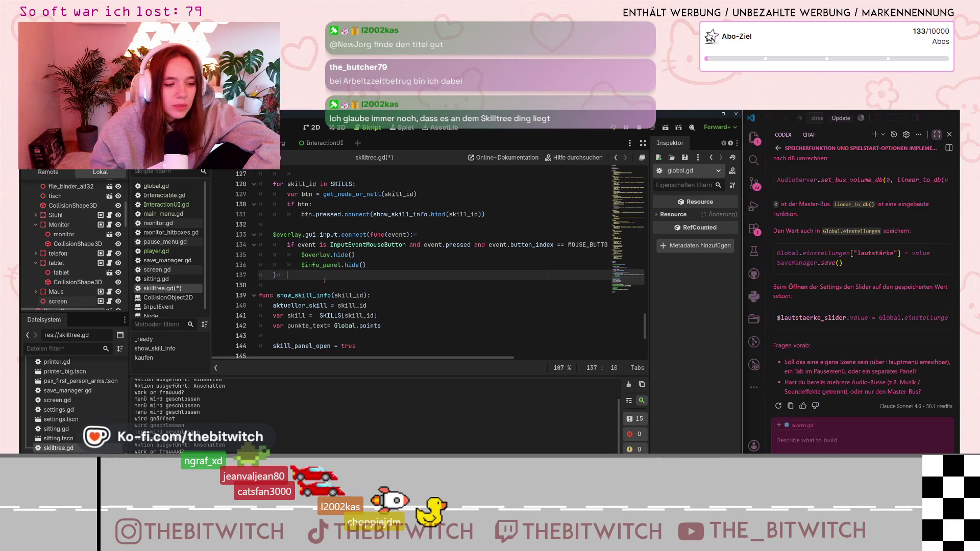
left_click(333, 278)
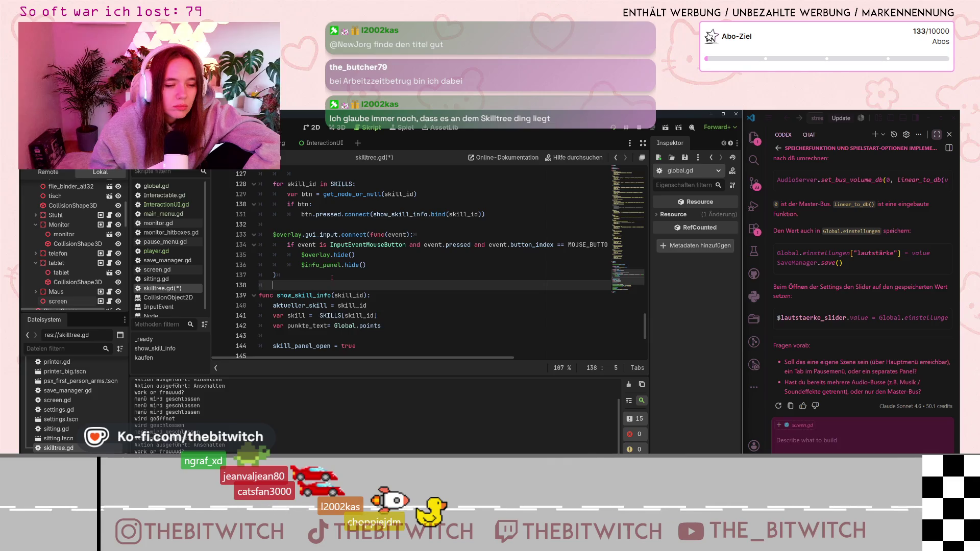
scroll(332, 279, "down", 4)
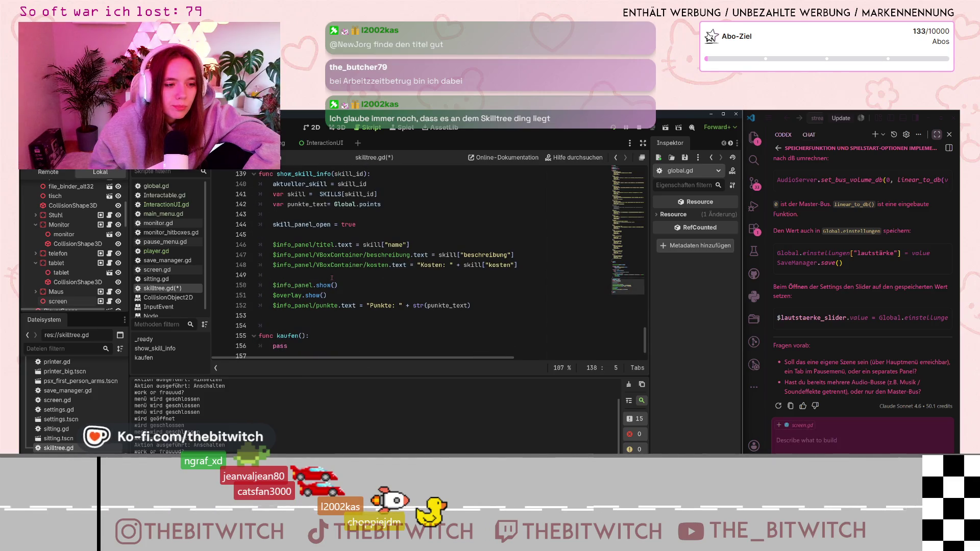
scroll(332, 278, "up", 10)
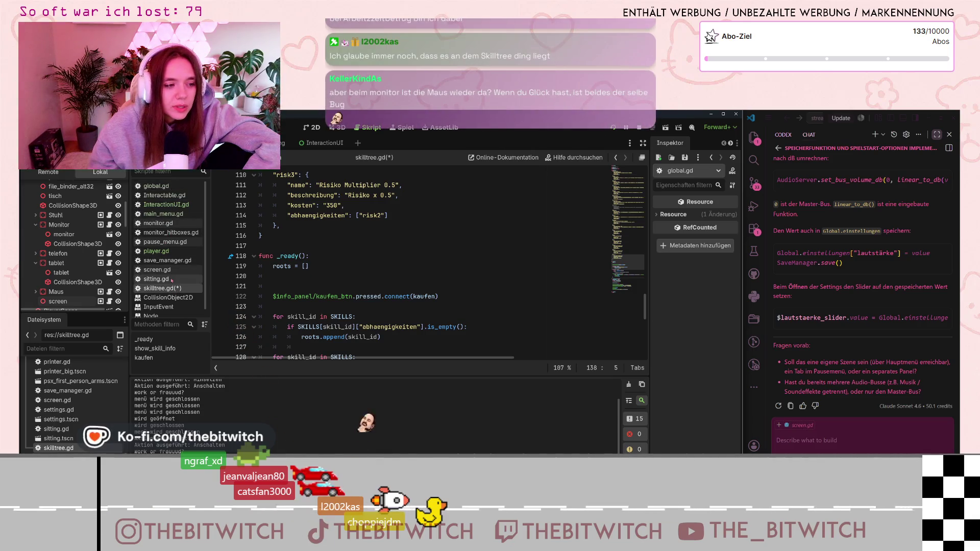
left_click(175, 261)
Scroll through save_manager.gd, then look at main_menu.gd and screen.gd.
scroll(369, 295, "down", 3)
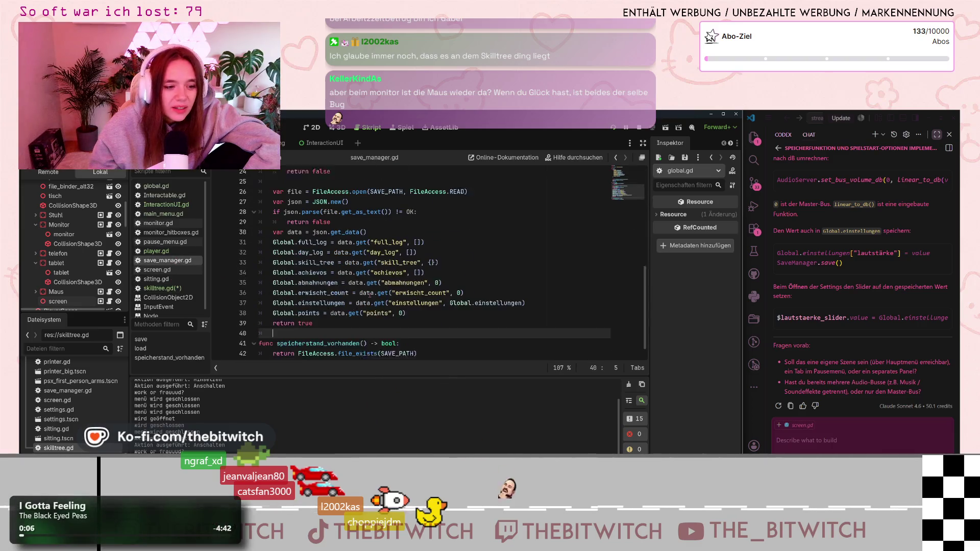
scroll(369, 295, "up", 3)
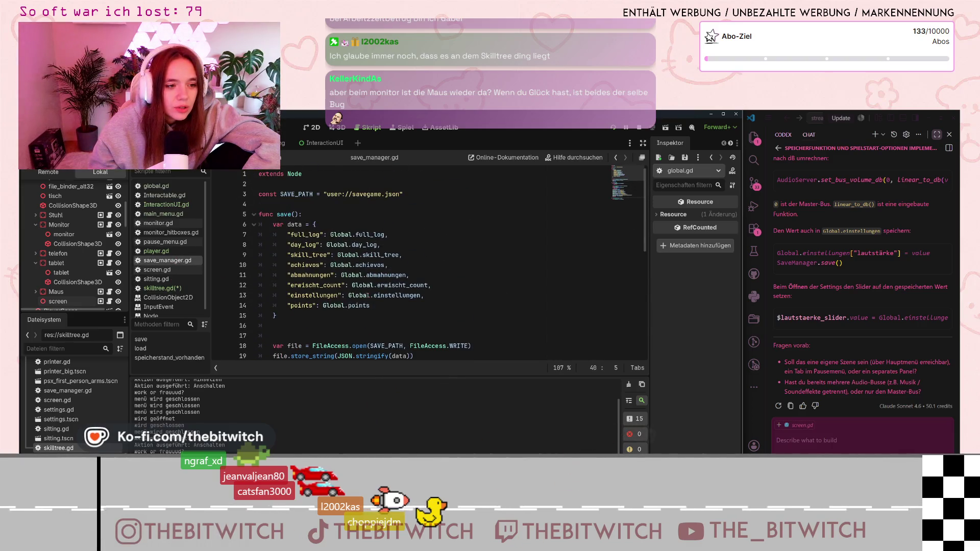
scroll(349, 295, "down", 7)
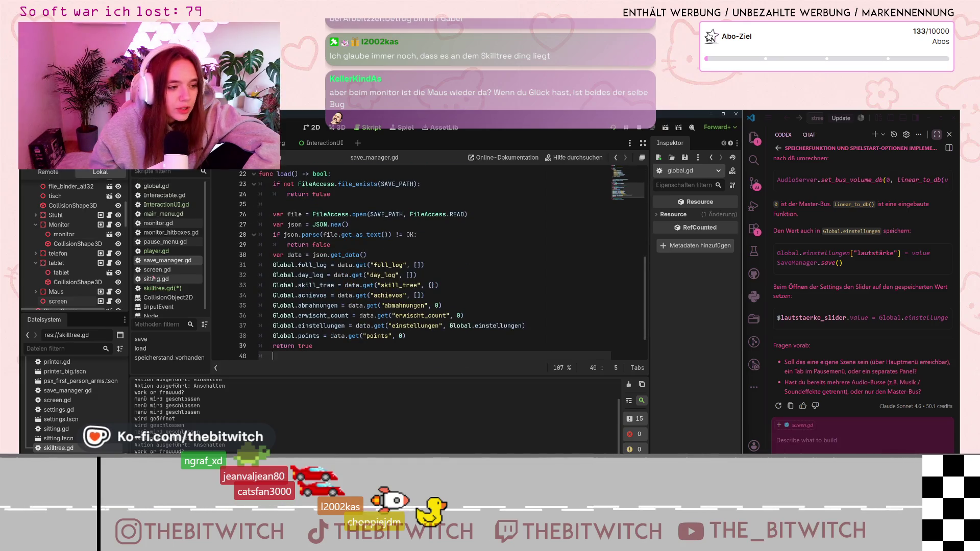
left_click(156, 215)
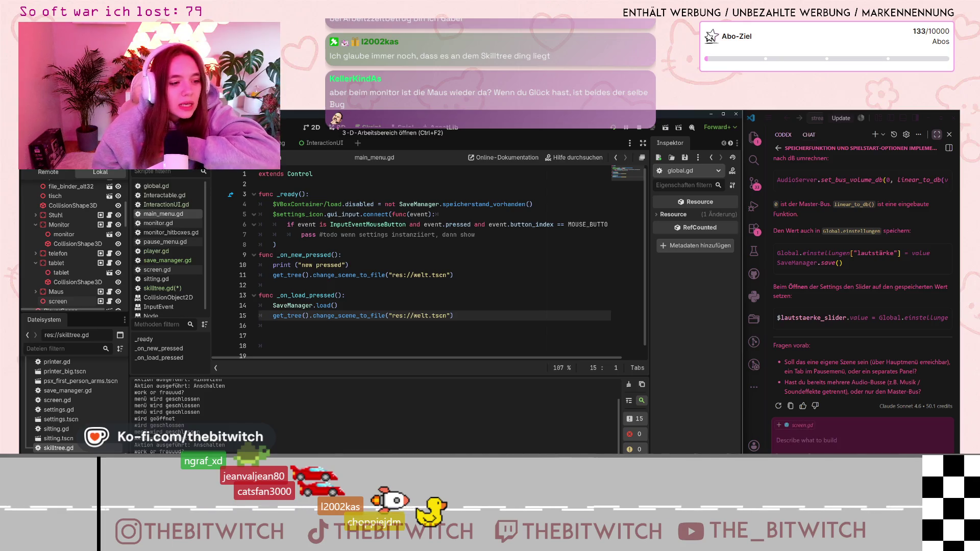
left_click(157, 269)
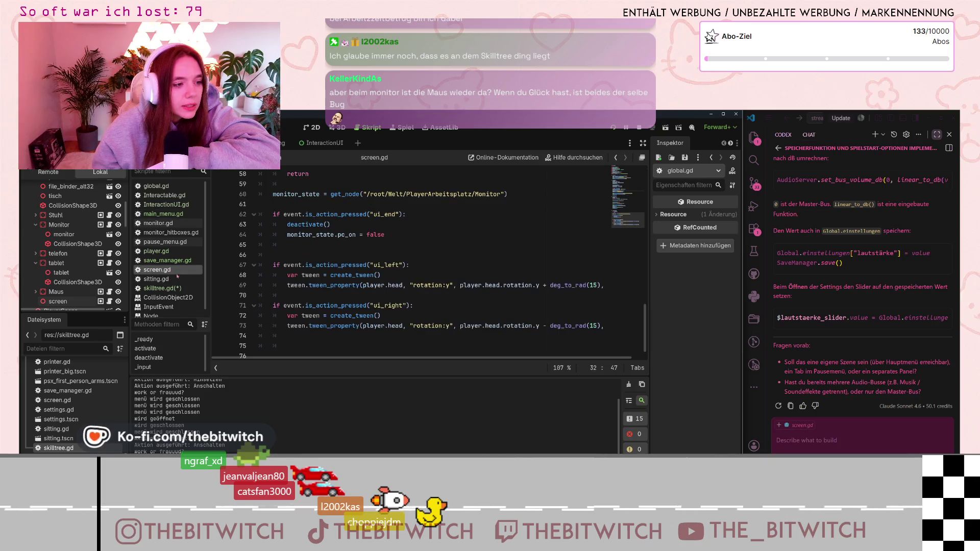
scroll(369, 286, "up", 5)
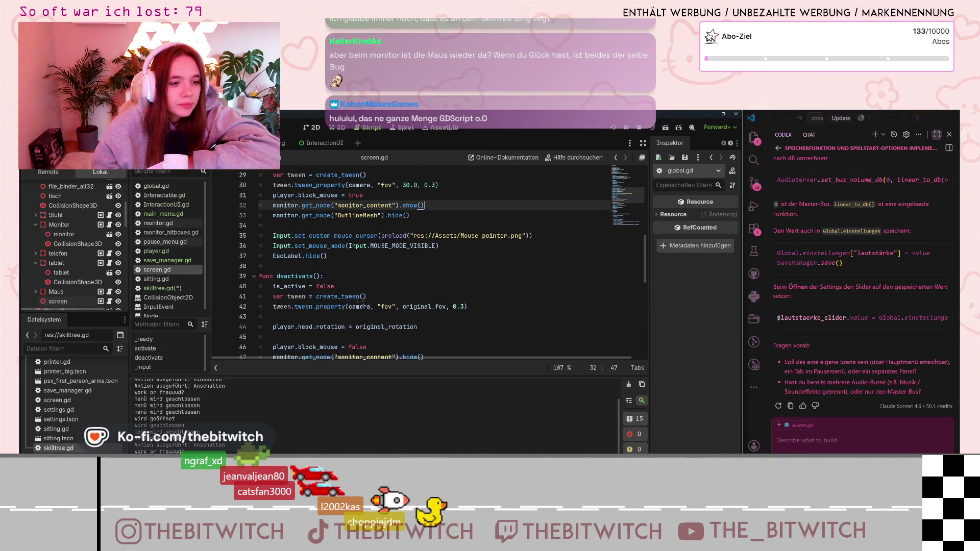
scroll(378, 296, "up", 4)
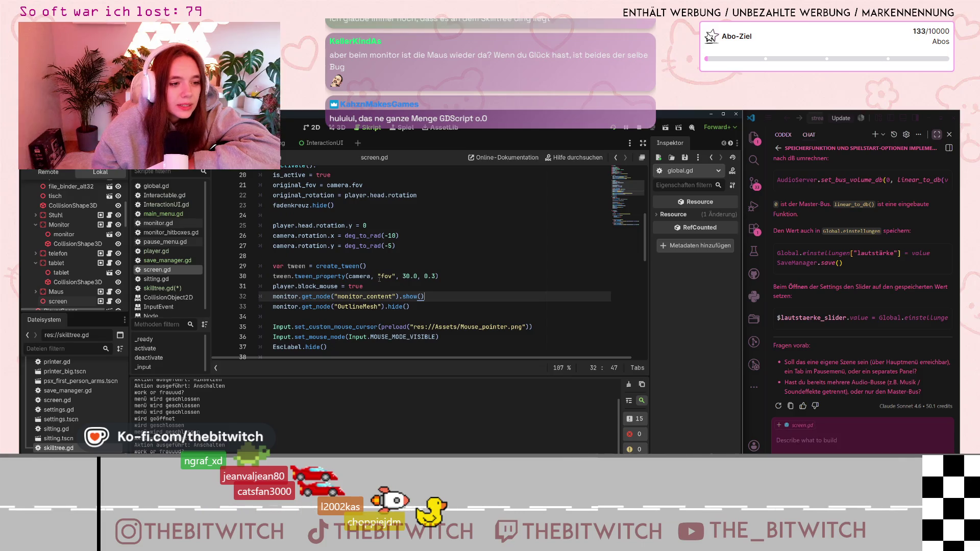
left_click_drag(378, 276, 435, 276)
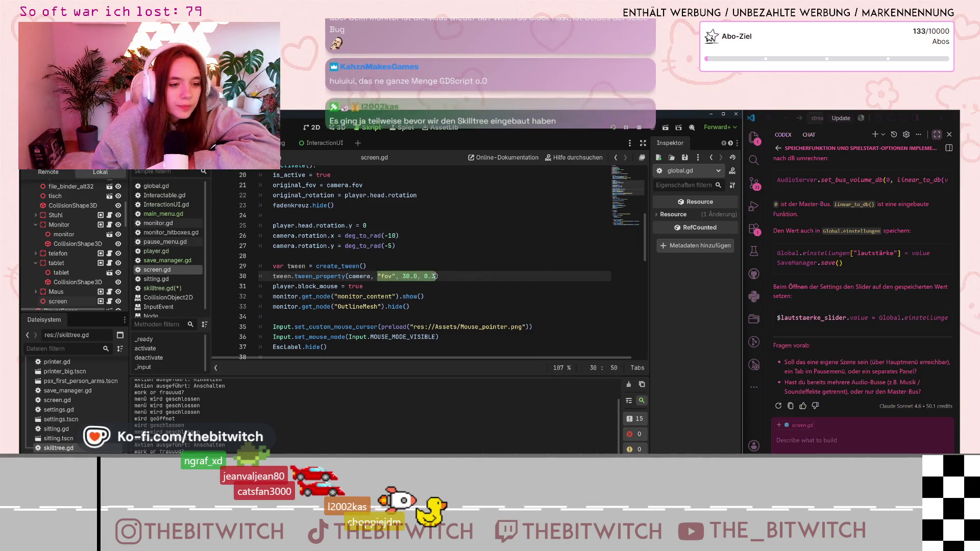
left_click(400, 276)
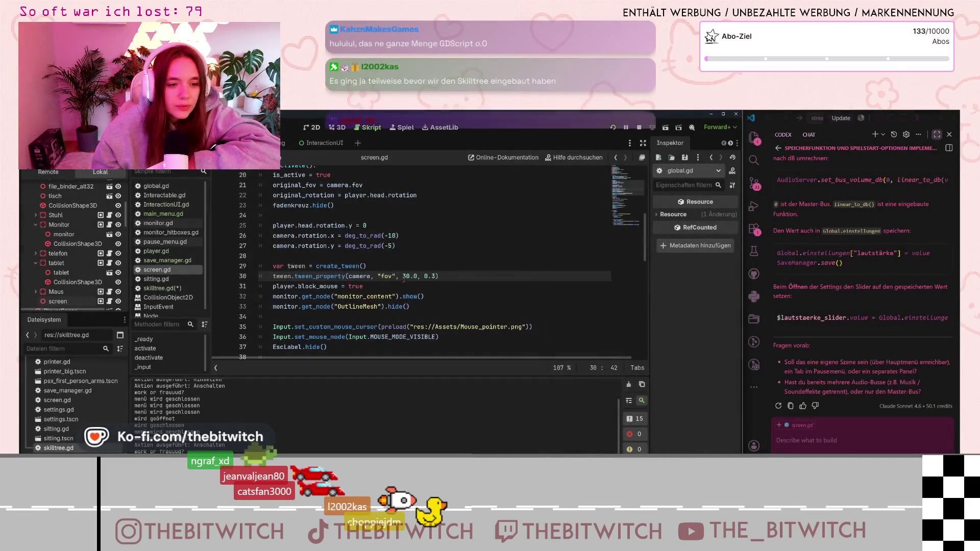
left_click(404, 276)
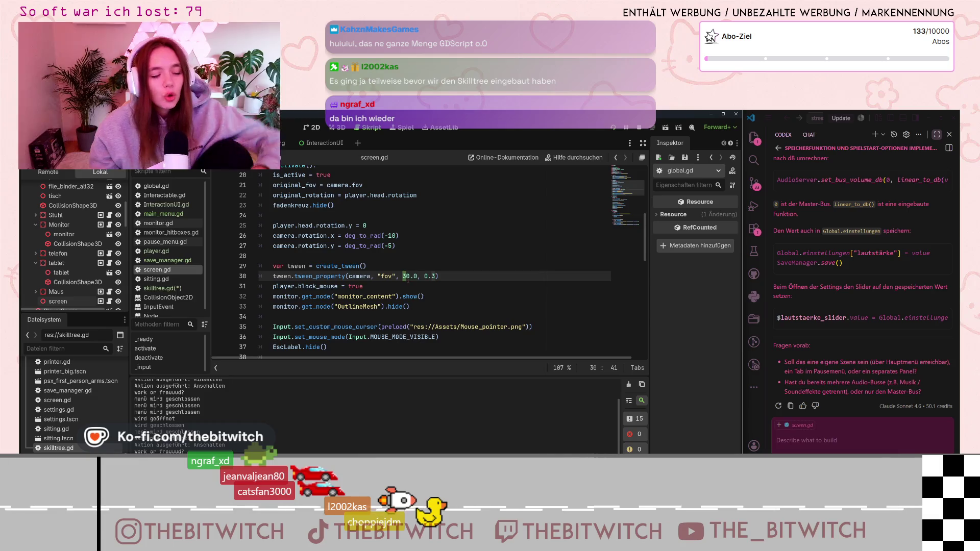
scroll(408, 281, "down", 2)
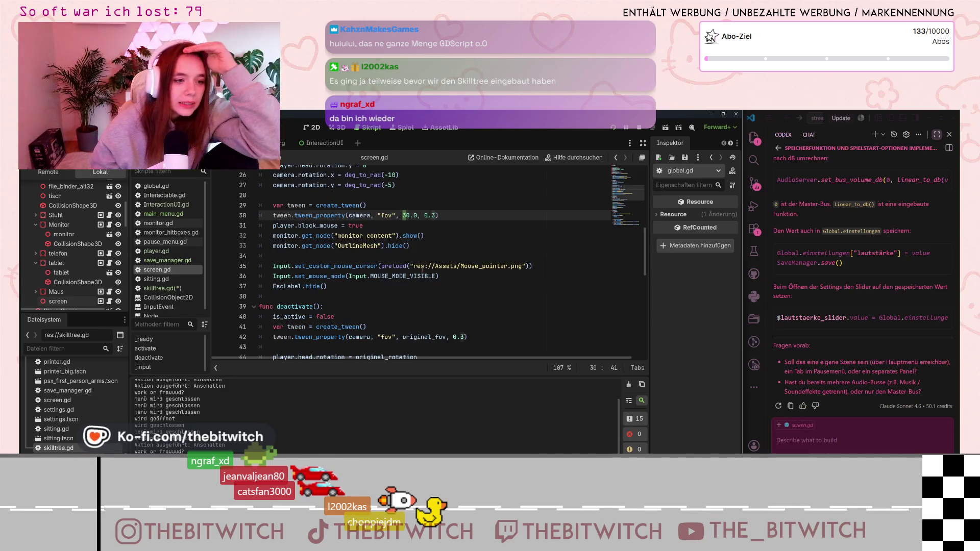
scroll(493, 289, "down", 3)
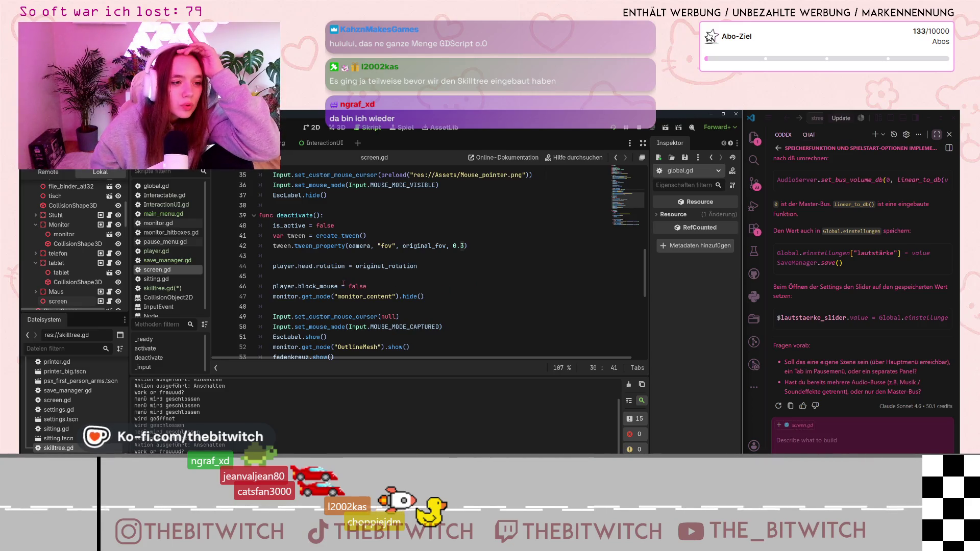
scroll(343, 283, "up", 2)
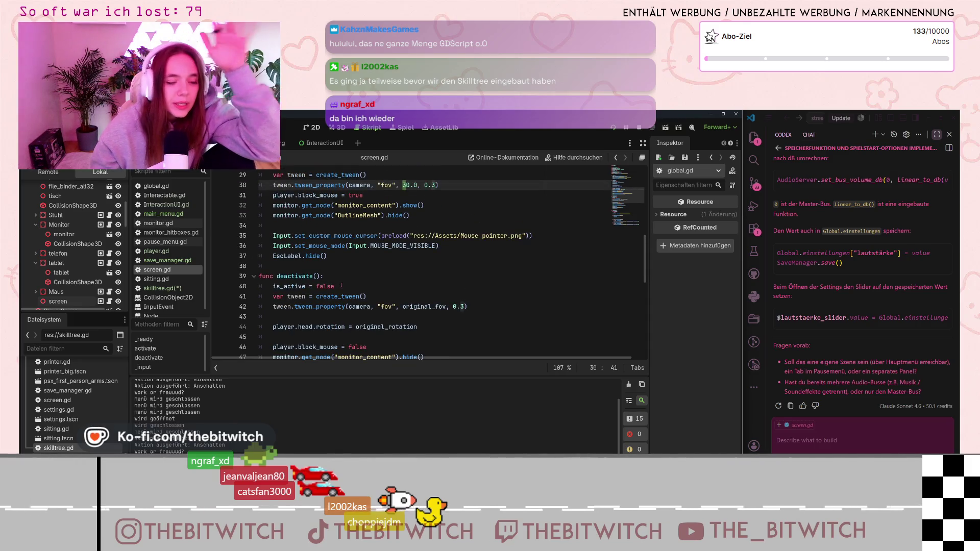
scroll(338, 287, "down", 1)
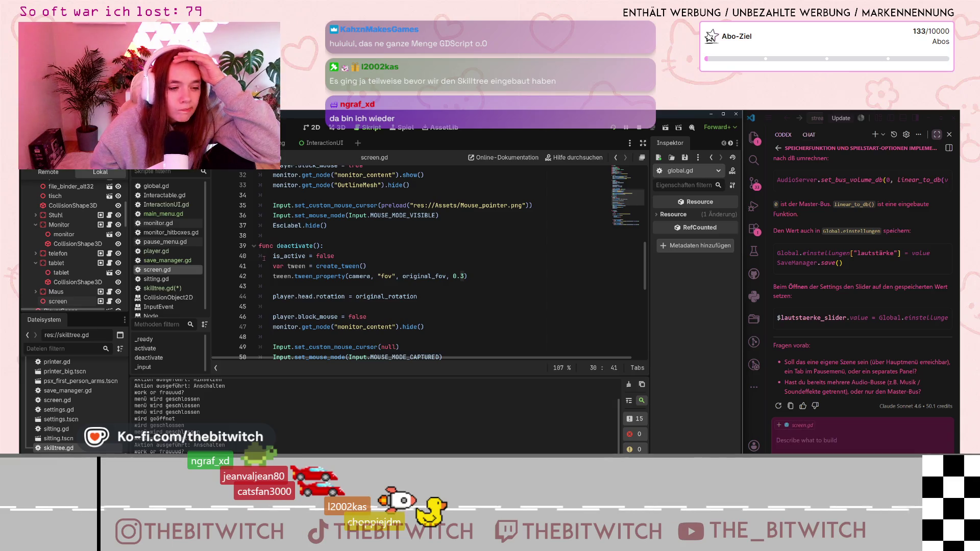
scroll(264, 260, "down", 5)
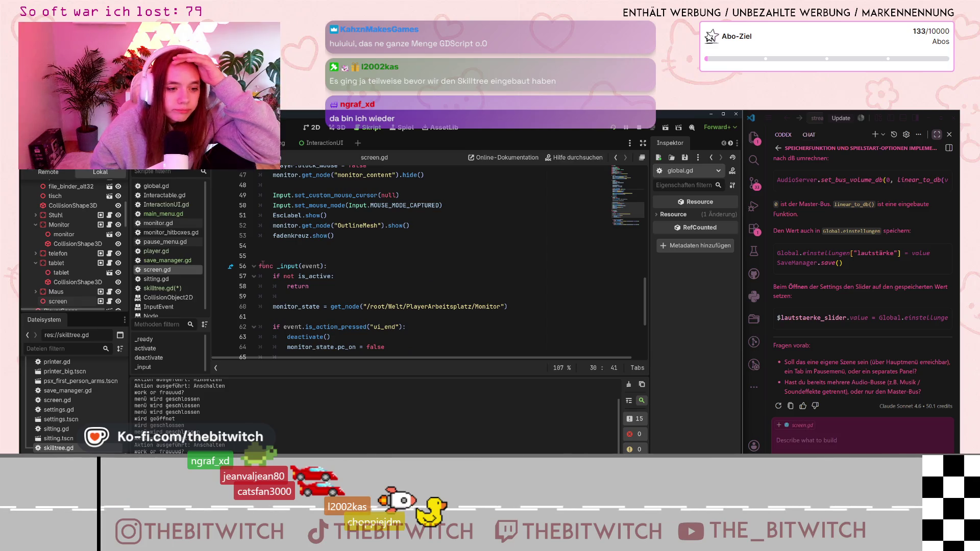
scroll(267, 267, "up", 15)
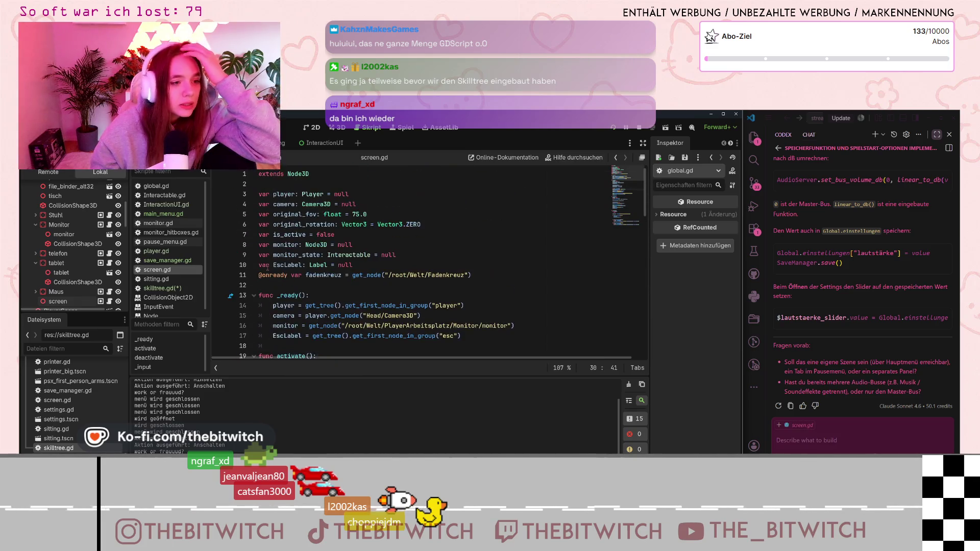
scroll(267, 267, "down", 19)
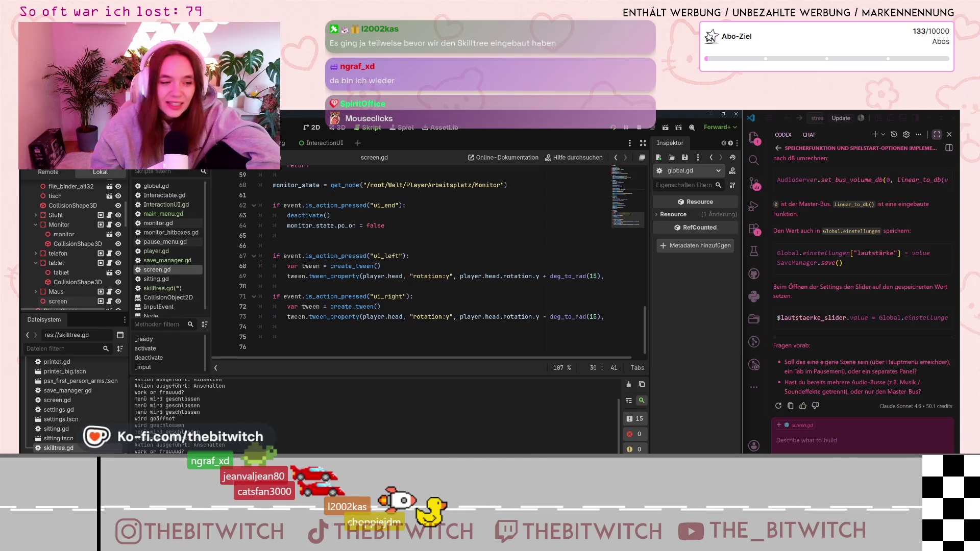
scroll(269, 270, "up", 6)
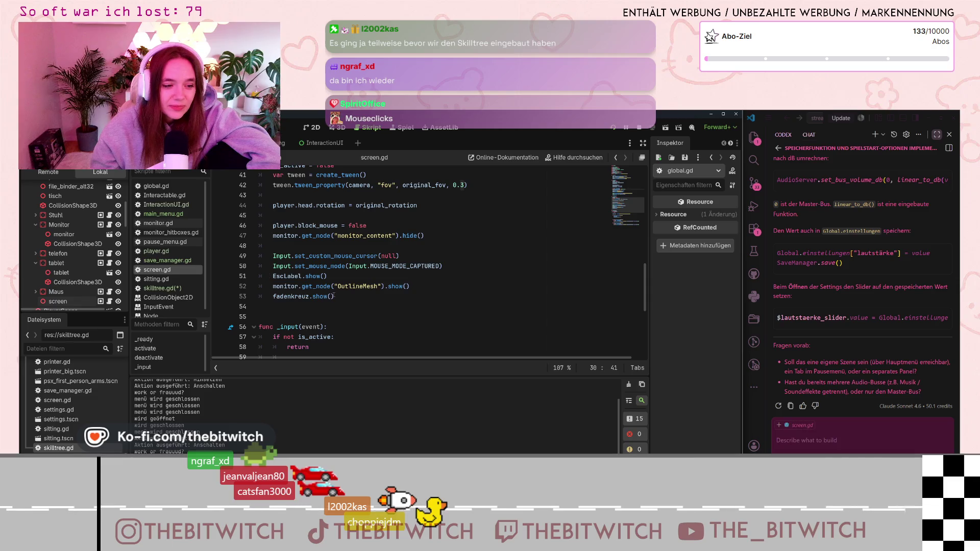
scroll(334, 295, "up", 13)
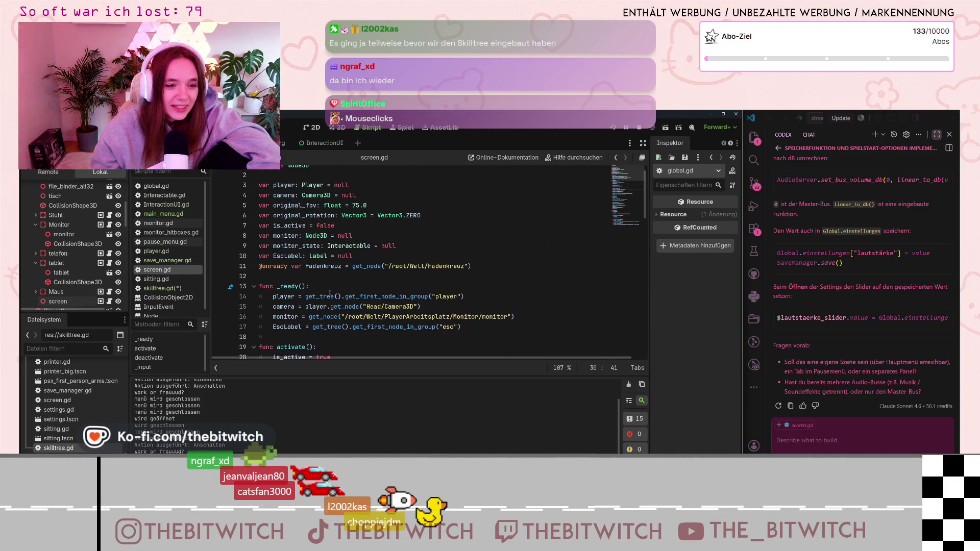
scroll(329, 293, "down", 19)
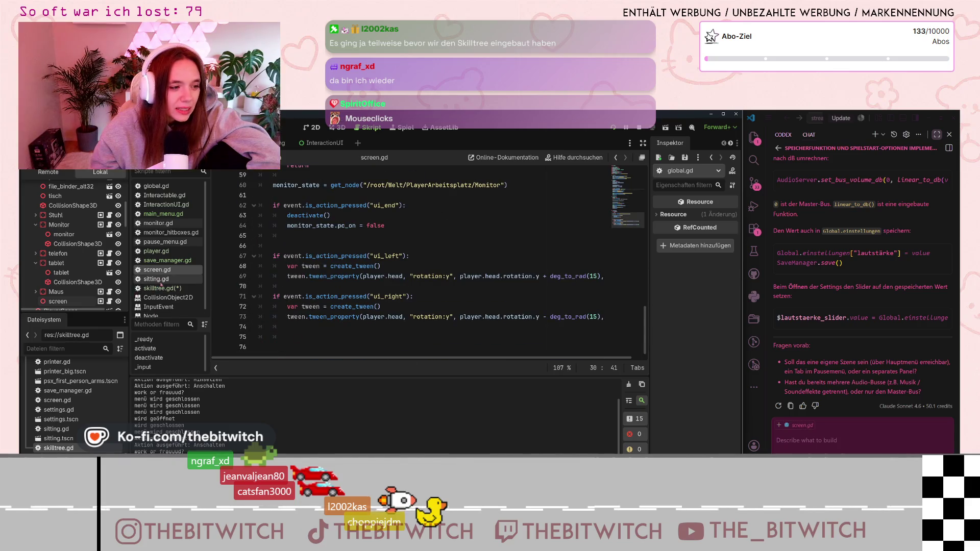
Browse sitting.gd and player.gd, then bring up Interactable.gd.
left_click(156, 279)
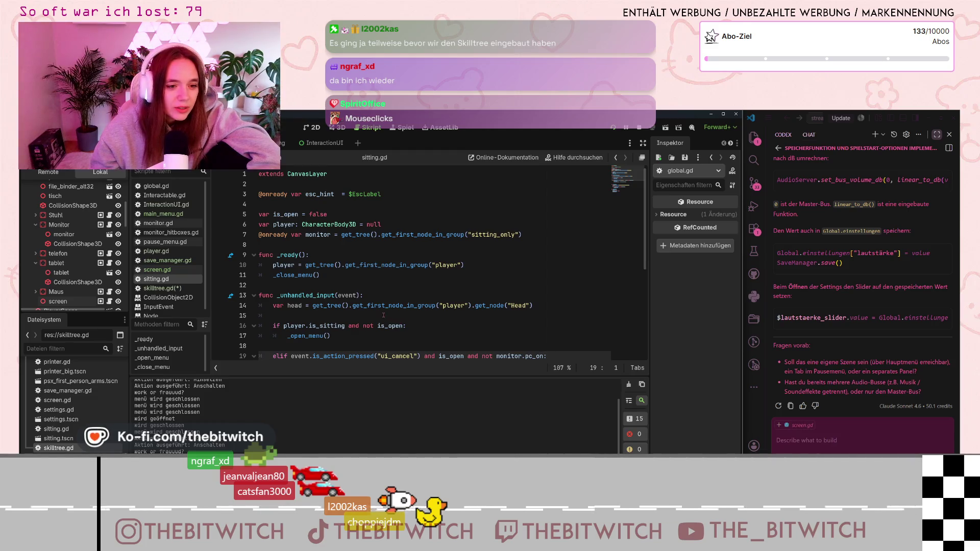
scroll(383, 314, "down", 5)
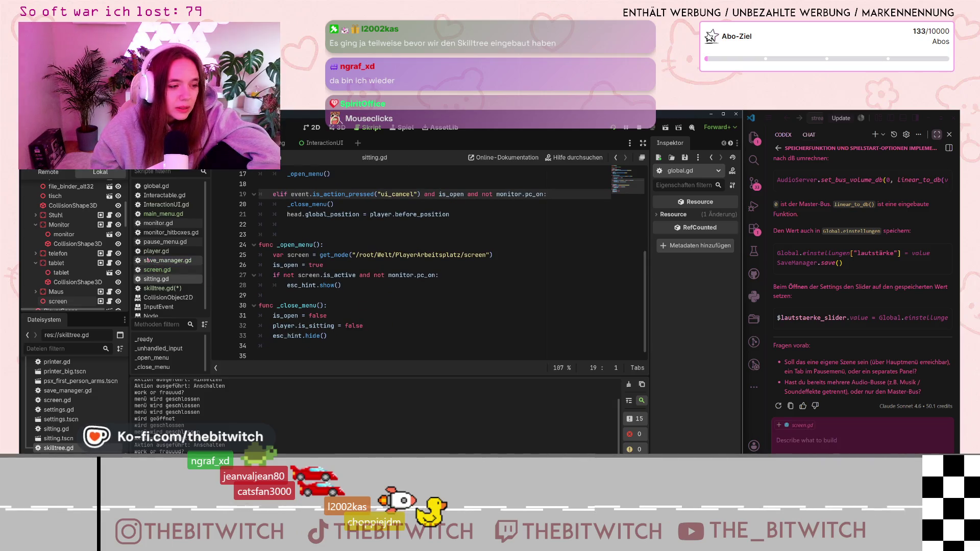
left_click(156, 251)
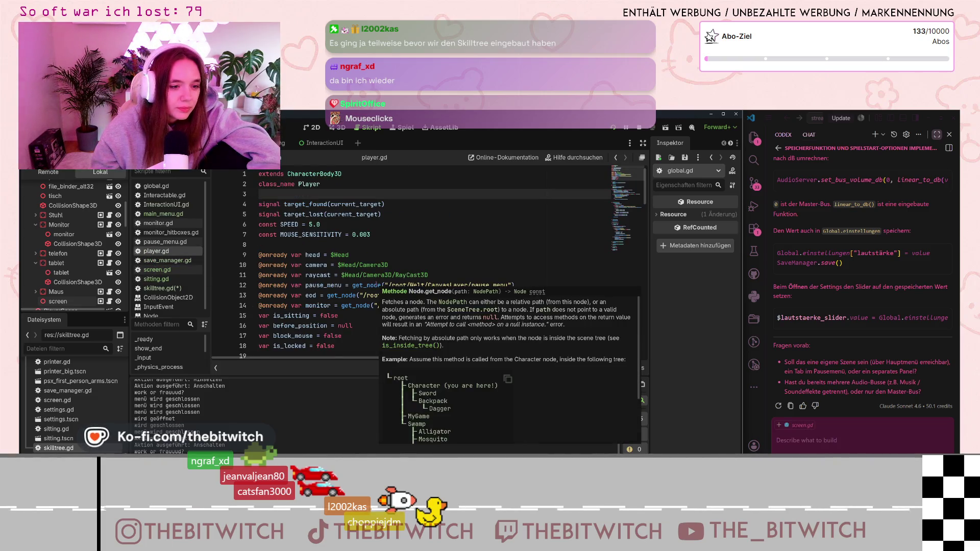
scroll(377, 284, "down", 8)
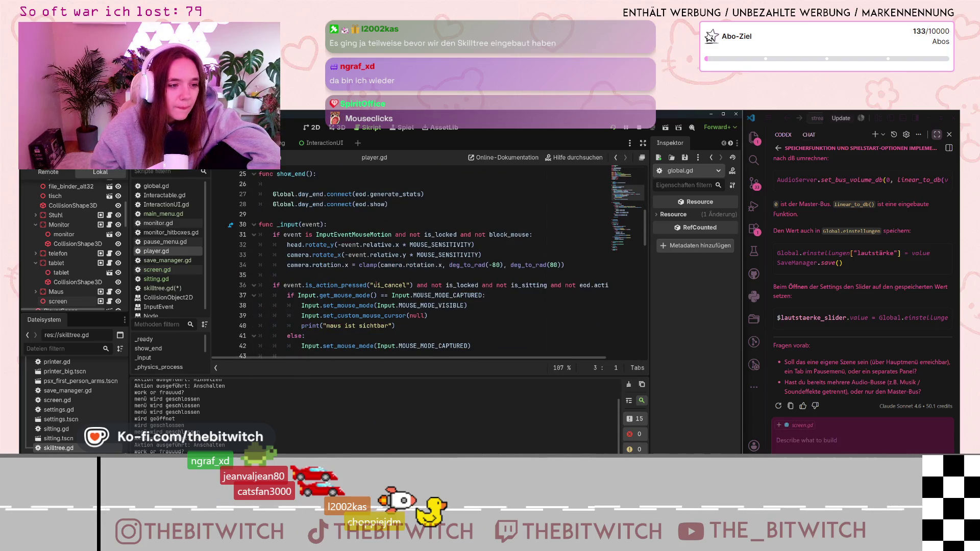
left_click(164, 196)
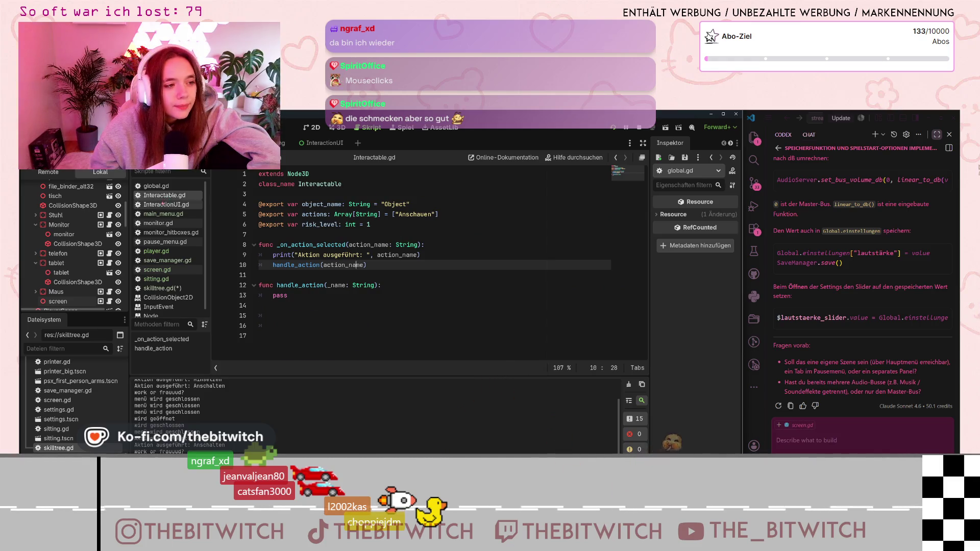
Review InteractionUI.gd, then return to player.gd and select its mouse-visible set_mouse_mode line.
left_click(163, 204)
scroll(346, 291, "down", 3)
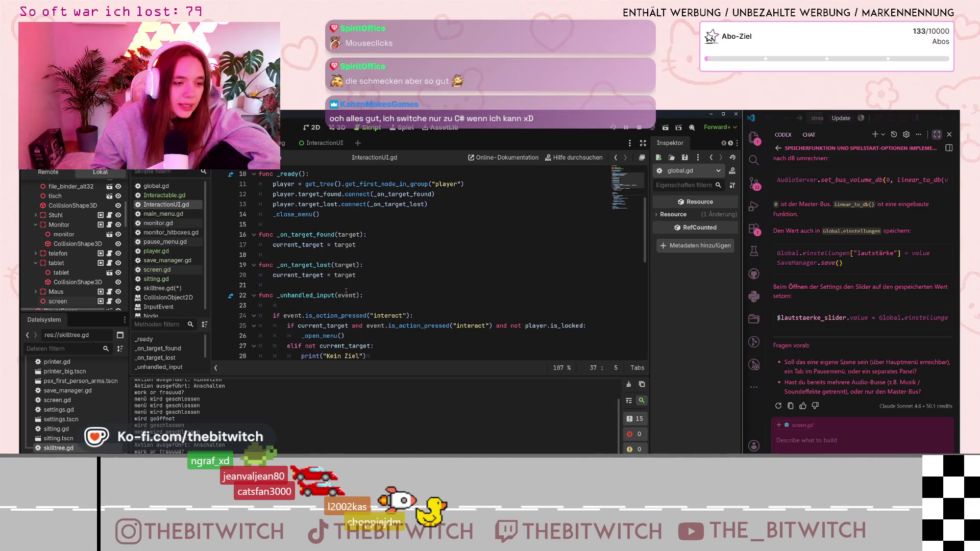
scroll(375, 309, "down", 1)
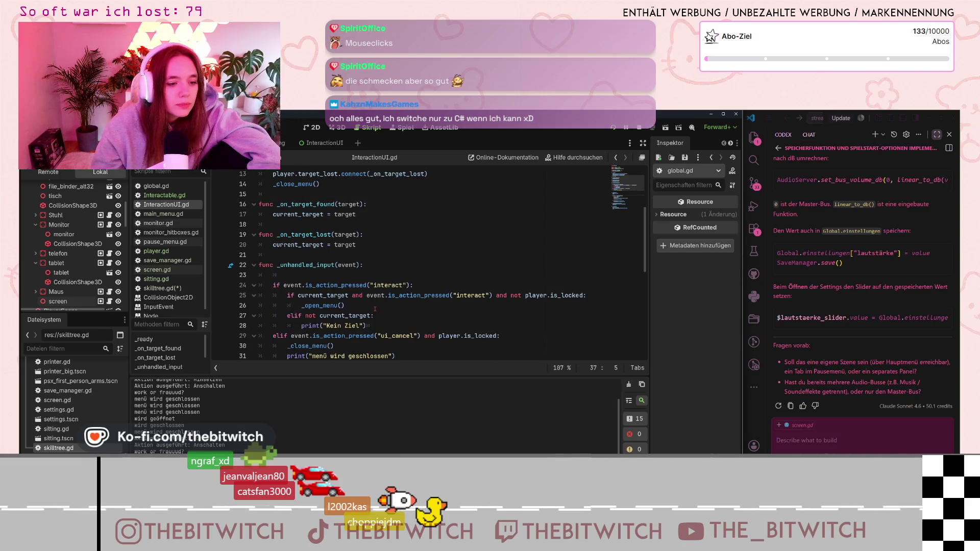
scroll(375, 306, "up", 3)
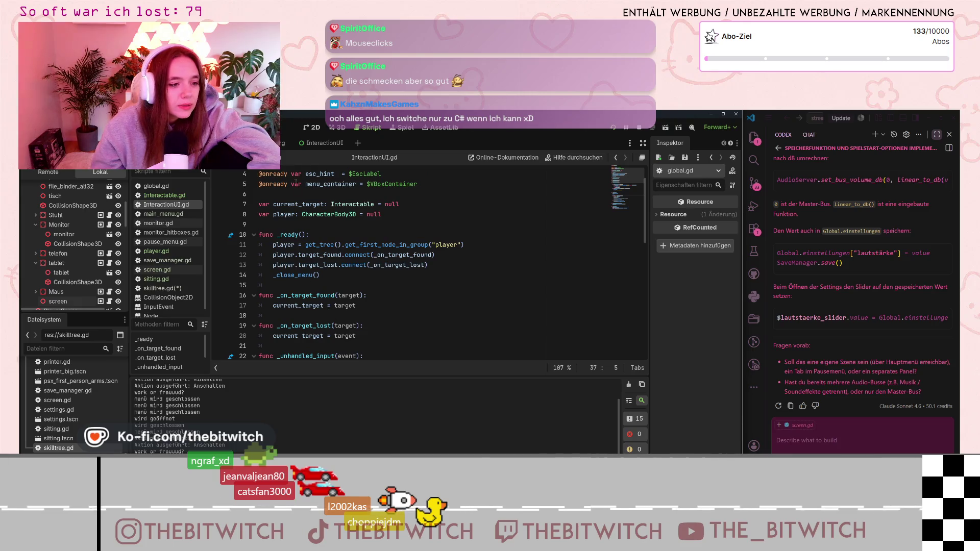
scroll(389, 315, "down", 7)
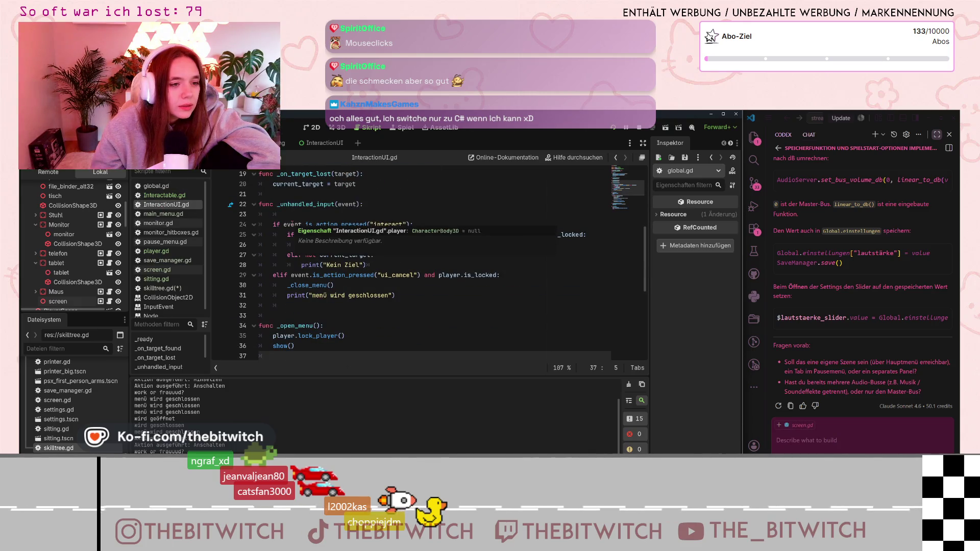
scroll(389, 315, "down", 2)
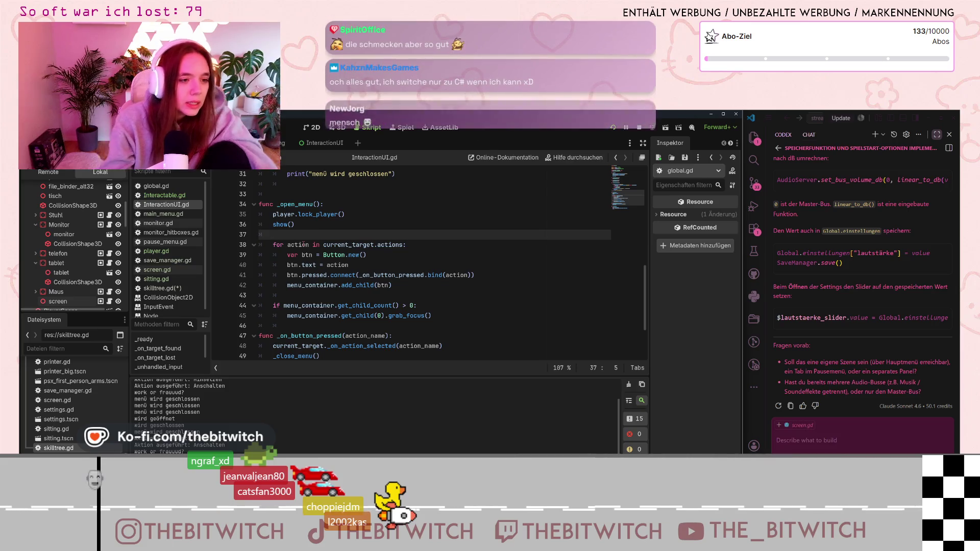
scroll(355, 255, "up", 2)
scroll(357, 266, "down", 3)
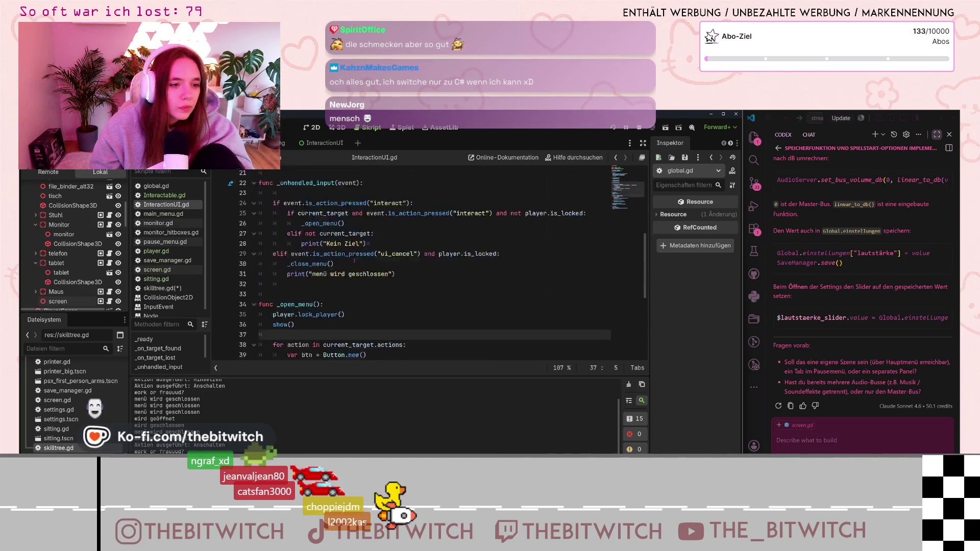
scroll(366, 280, "up", 5)
scroll(367, 280, "up", 3)
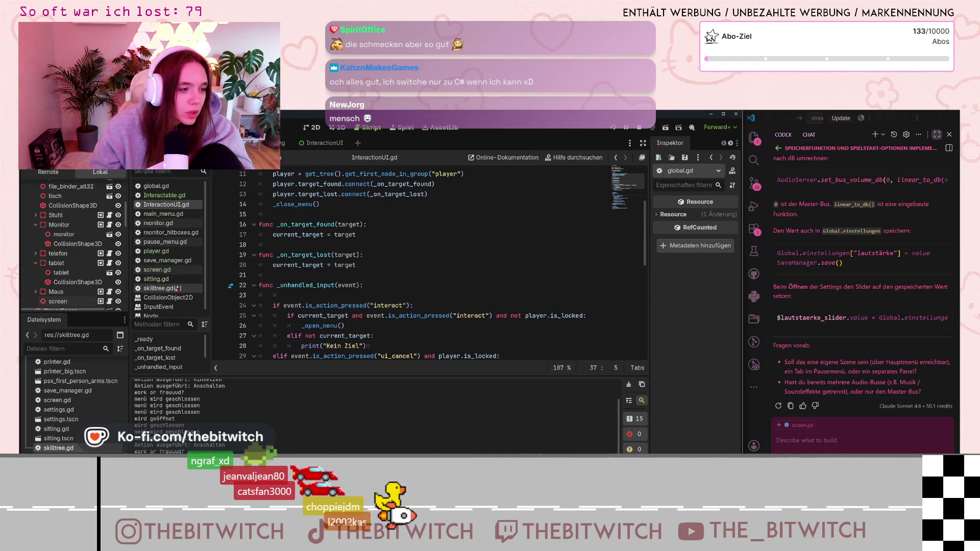
left_click(173, 251)
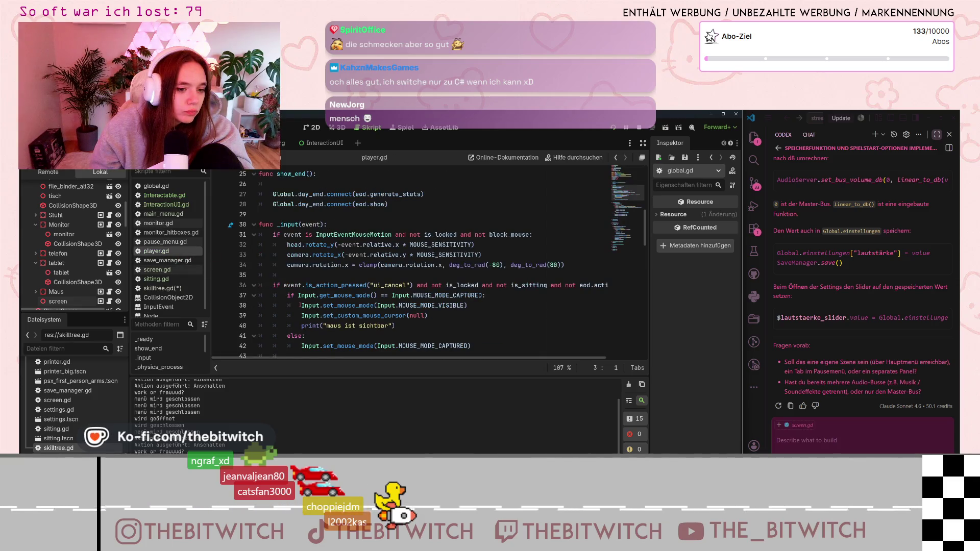
left_click_drag(301, 305, 469, 306)
key("ctrl+c")
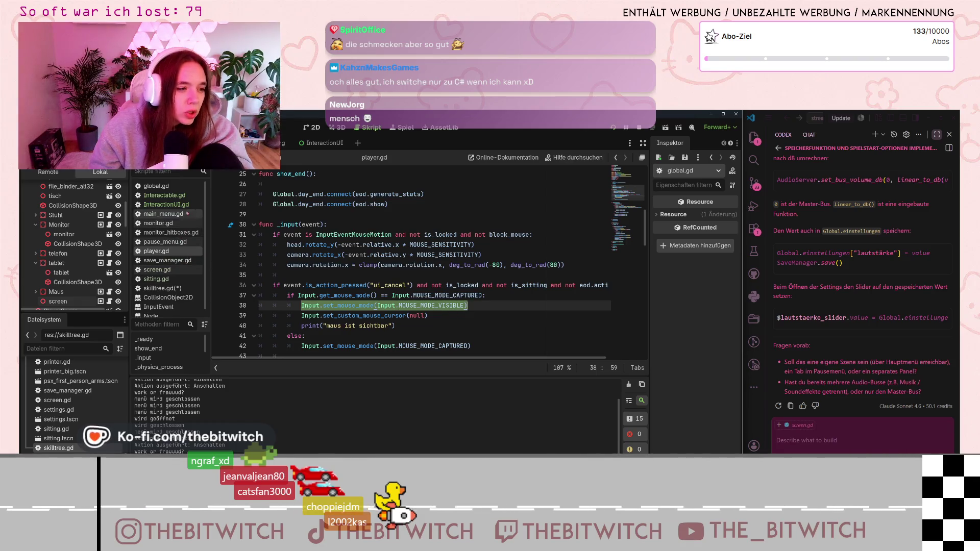
Open InteractionUI.gd and scroll down to the _close_menu function.
left_click(169, 195)
left_click(173, 204)
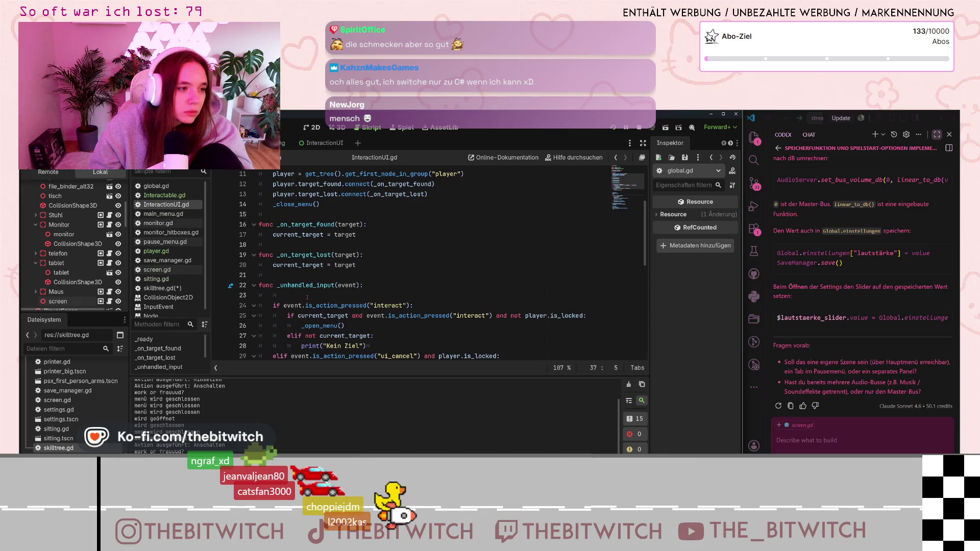
scroll(331, 297, "down", 6)
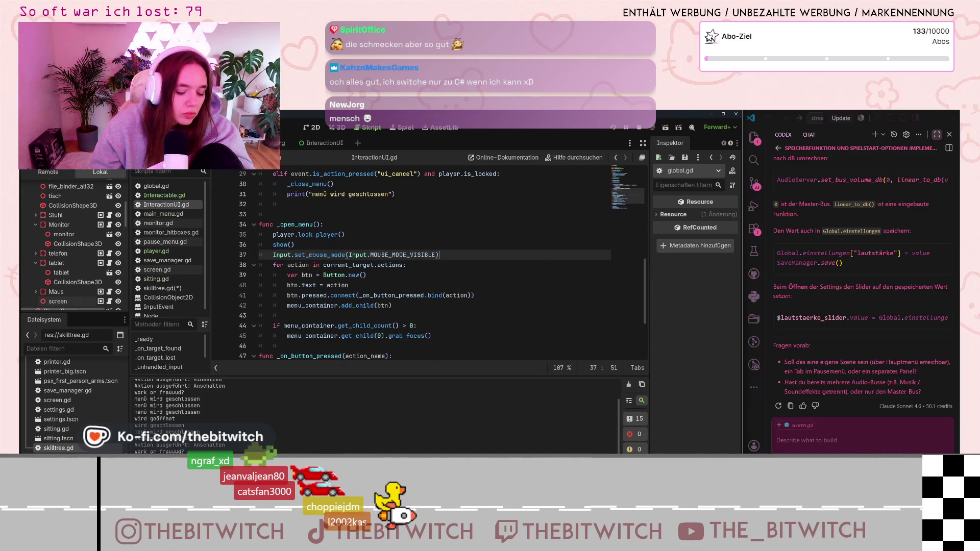
scroll(312, 254, "down", 3)
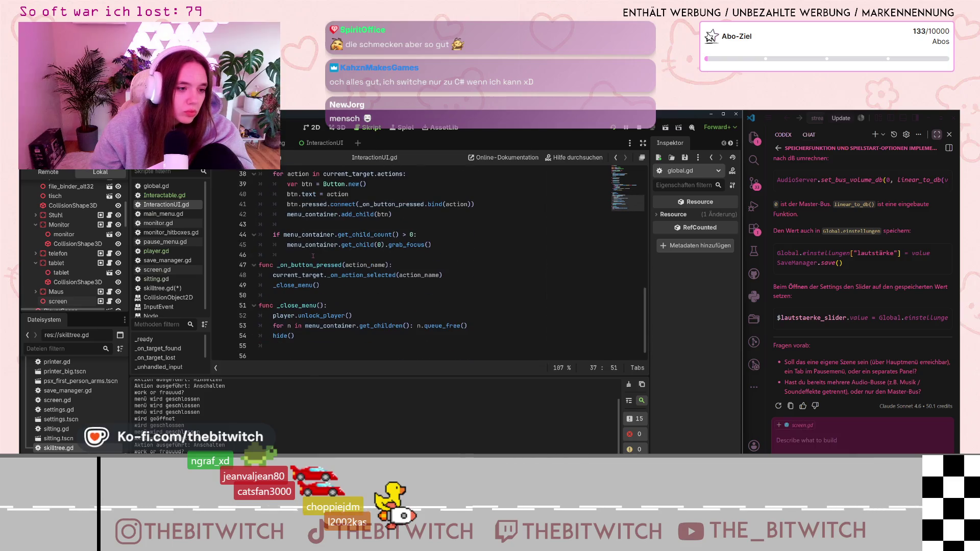
Add Input.set_mouse_mode(Input.MOUSE_MODE_CAPTURED) on a new line below hide() in _close_menu.
left_click(301, 336)
key("Return")
key("ctrl+v")
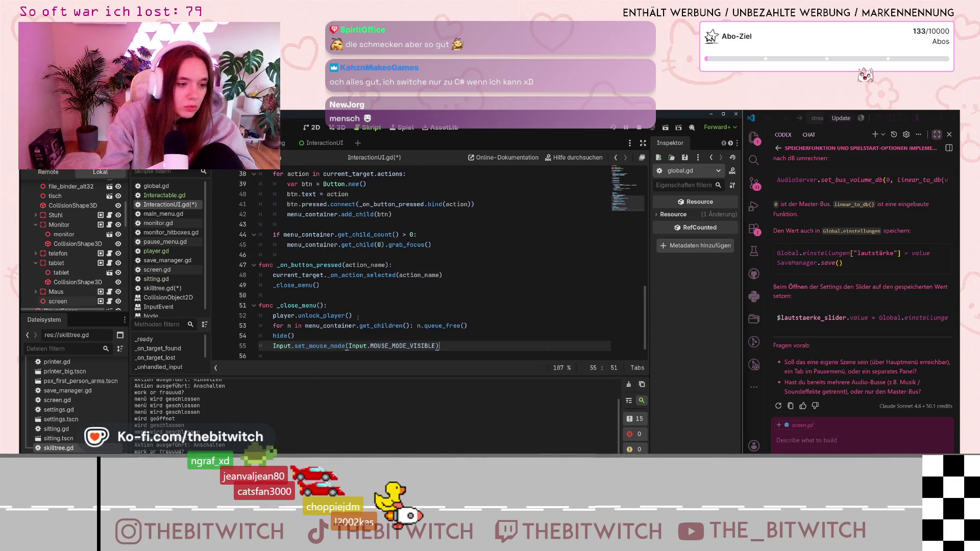
key("Left")
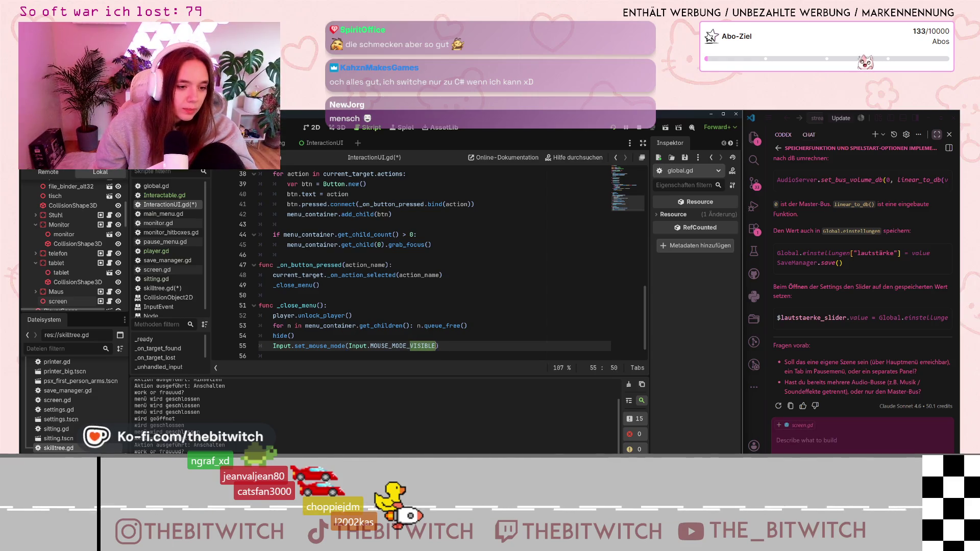
key("BackSpace")
type("C")
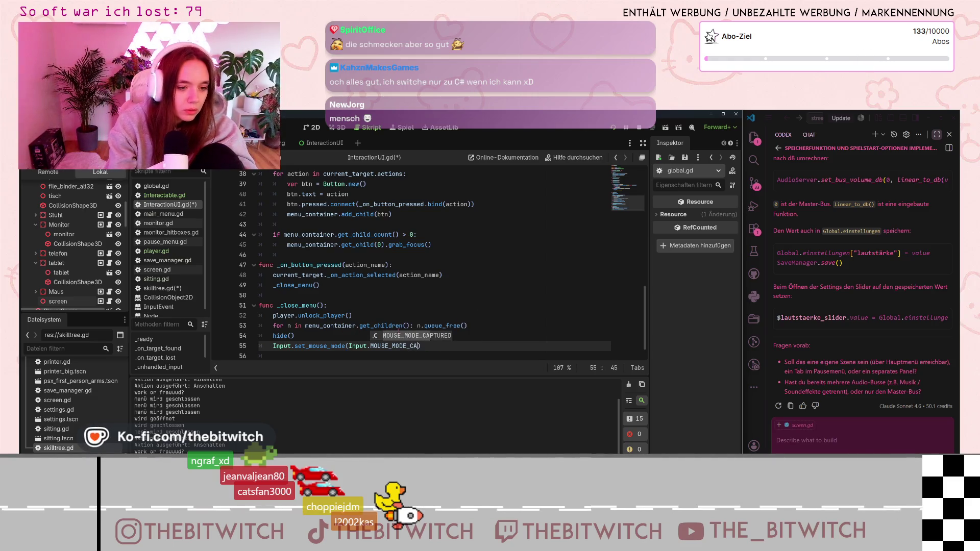
type("A")
key("Return")
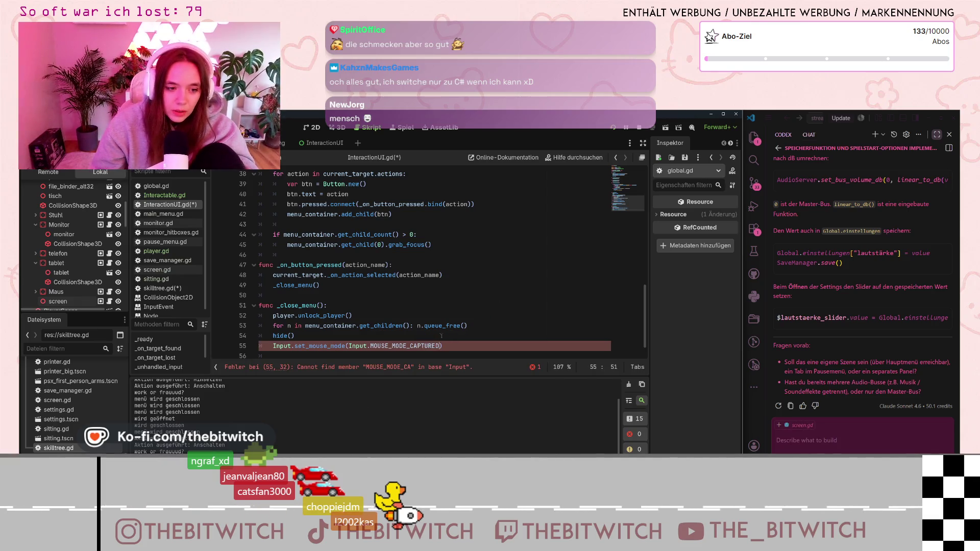
Check the _close_menu lines and save the script with Ctrl+S.
left_click(479, 316)
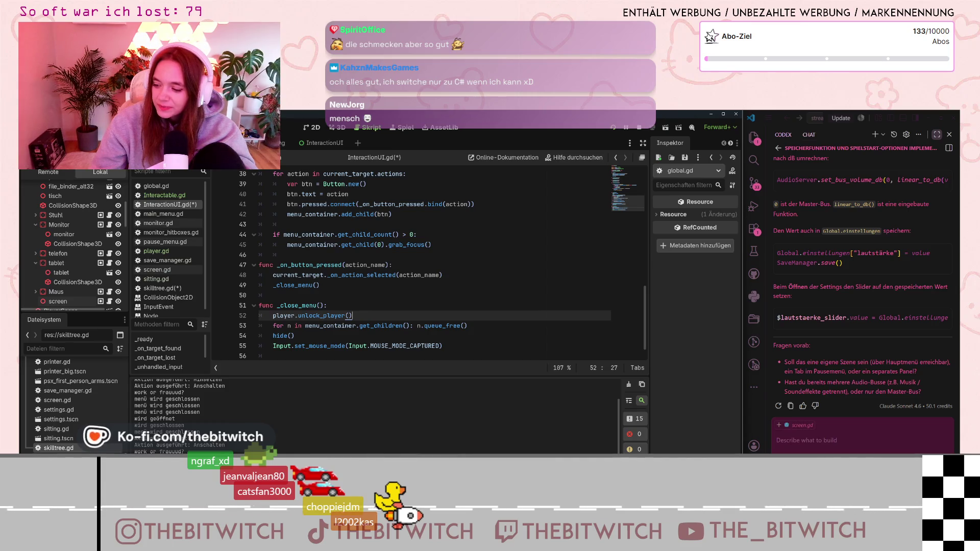
left_click(483, 304)
key("ctrl+s")
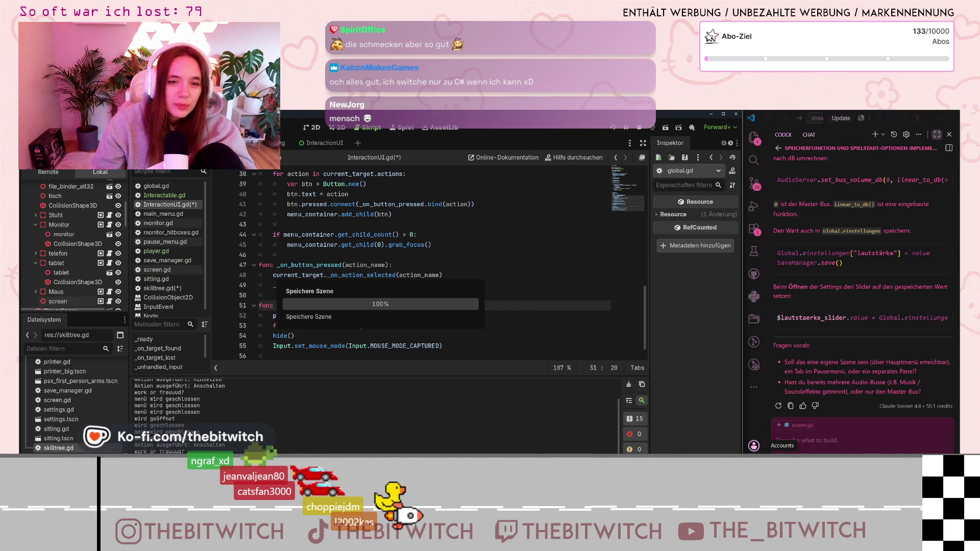
Run the project with F5, start a new game, and walk to the printer.
key("F5")
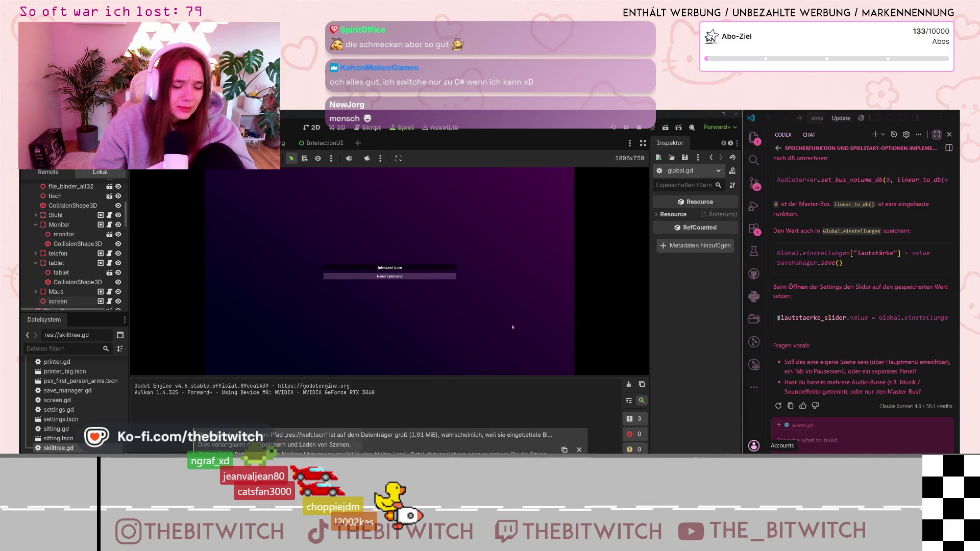
key("Return")
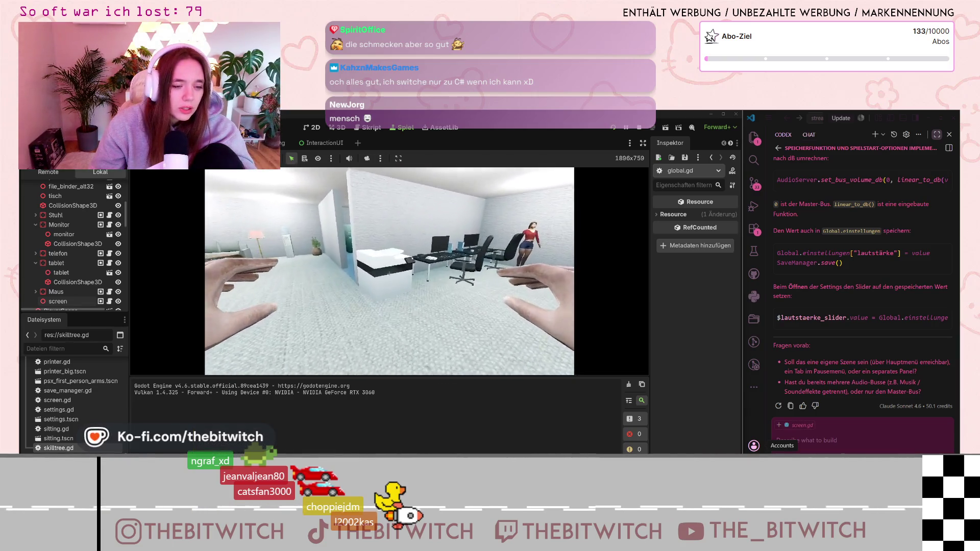
key("w")
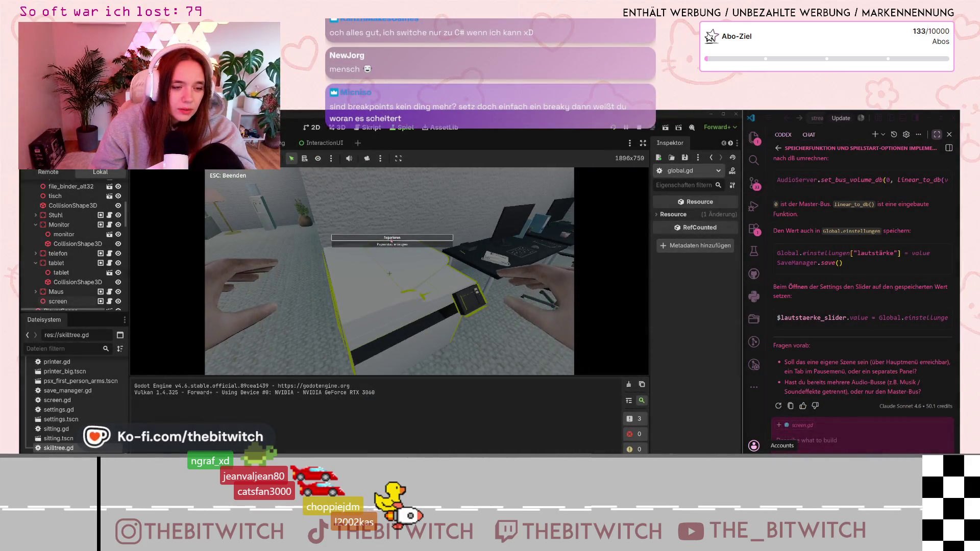
Test the printer's menu by choosing Reparieren twice and moving focus to Papierstau erzeugen and back.
left_click(392, 238)
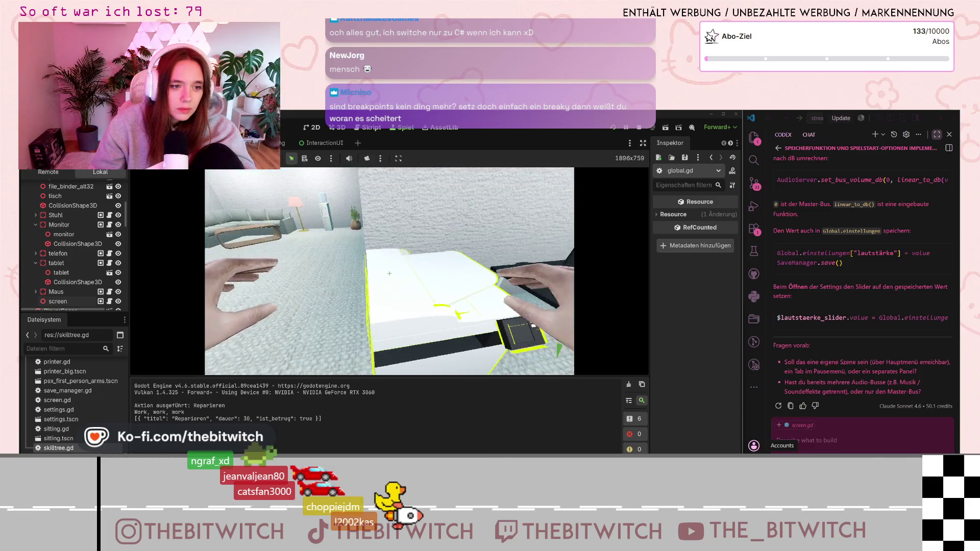
left_click(390, 273)
left_click(392, 239)
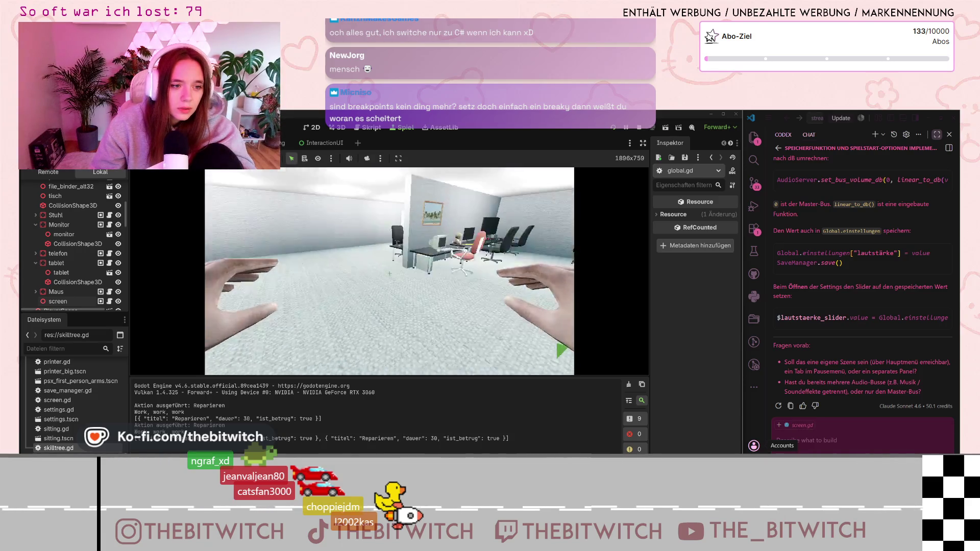
left_click(394, 275)
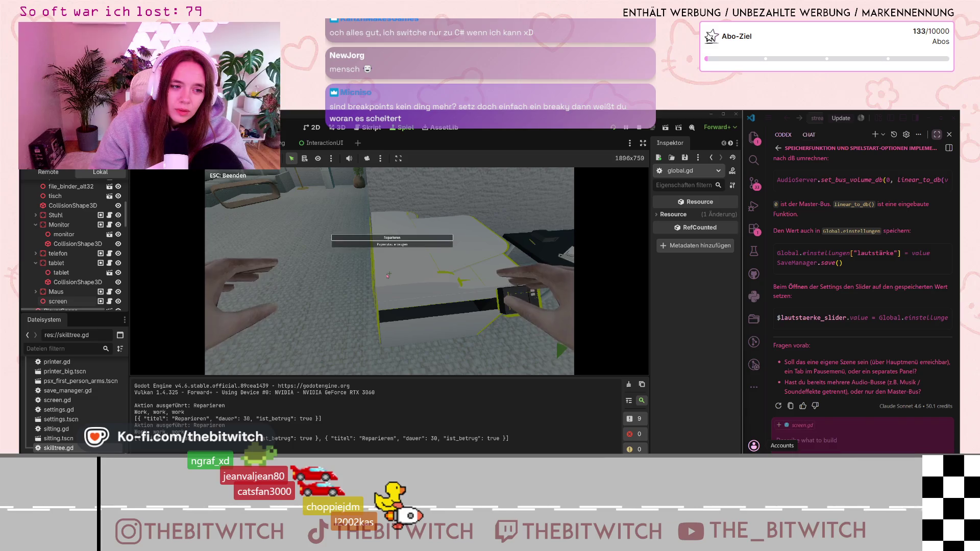
key("Down")
key("Up")
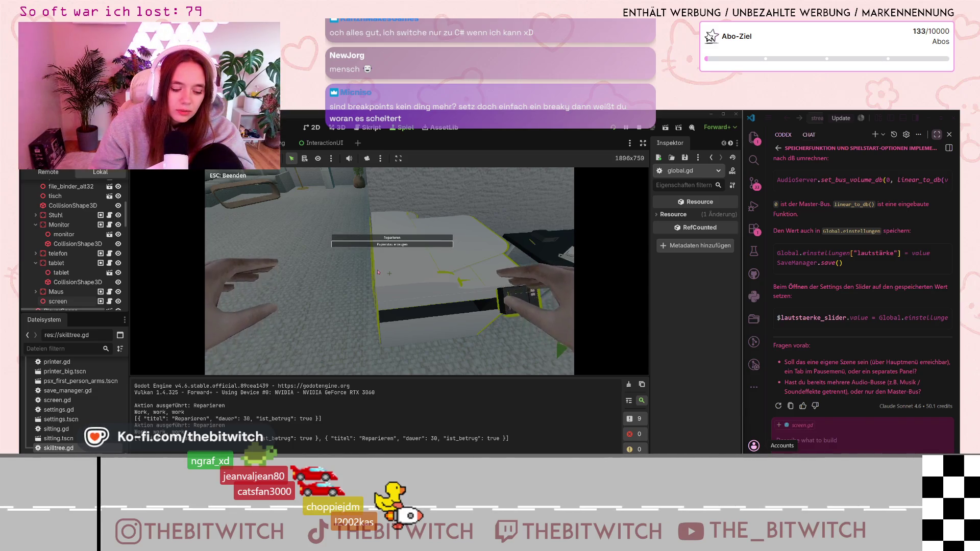
Close the action menu, then open and dismiss the pause menu.
key("Escape")
key("Escape")
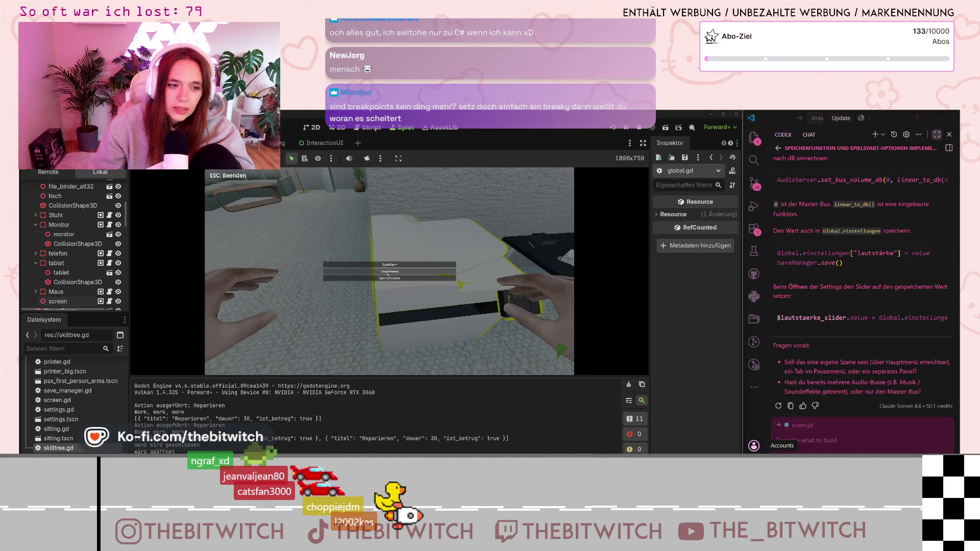
key("Escape")
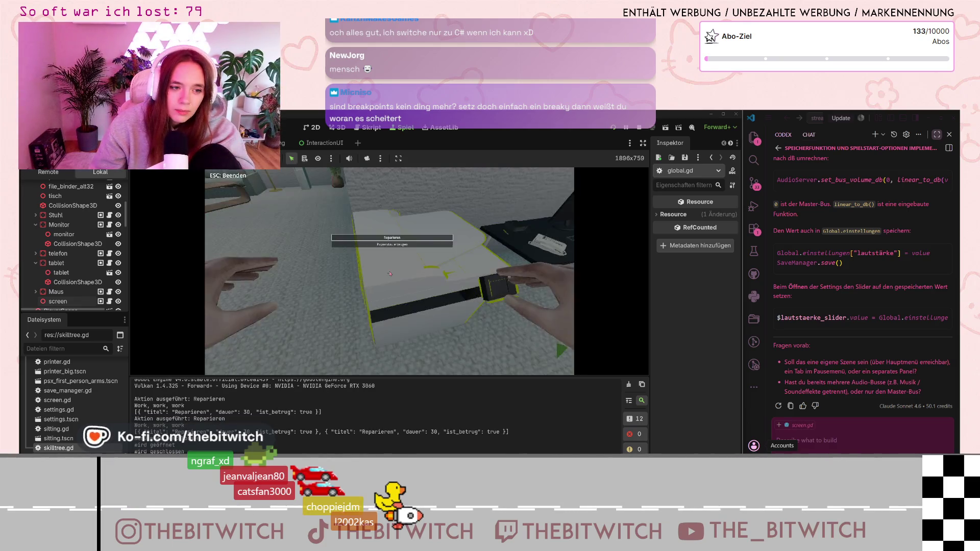
key("e")
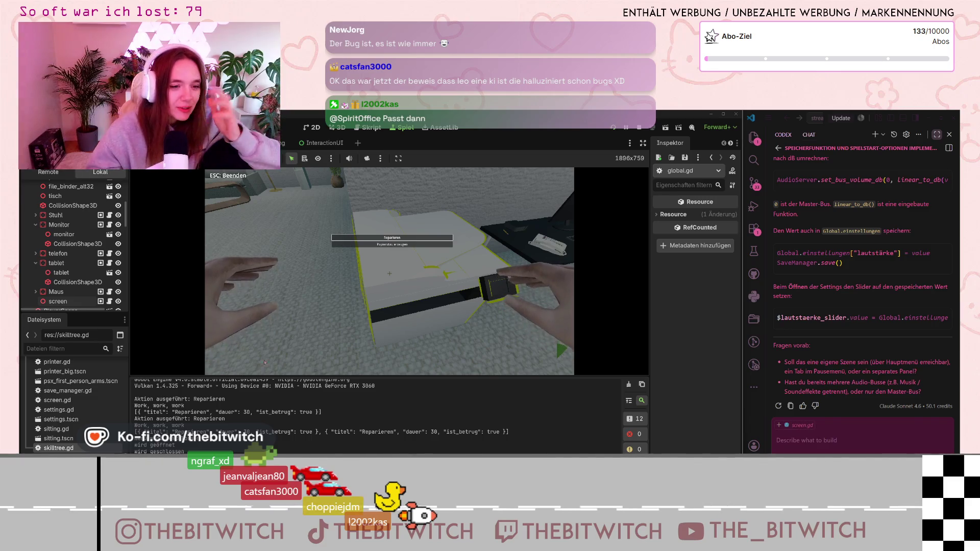
Sleep on the sofa to end the day, open the pause menu there, then return to the editor.
left_click(319, 261)
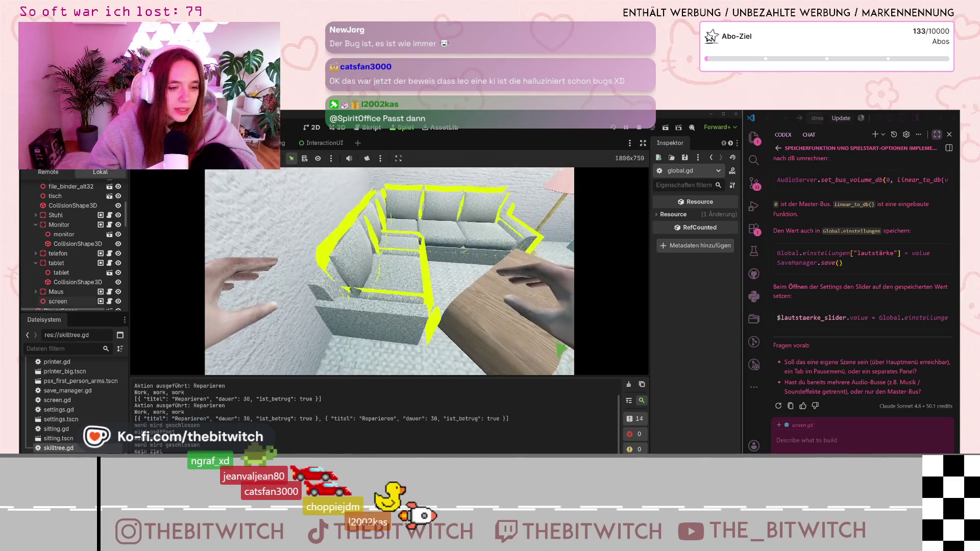
left_click(390, 275)
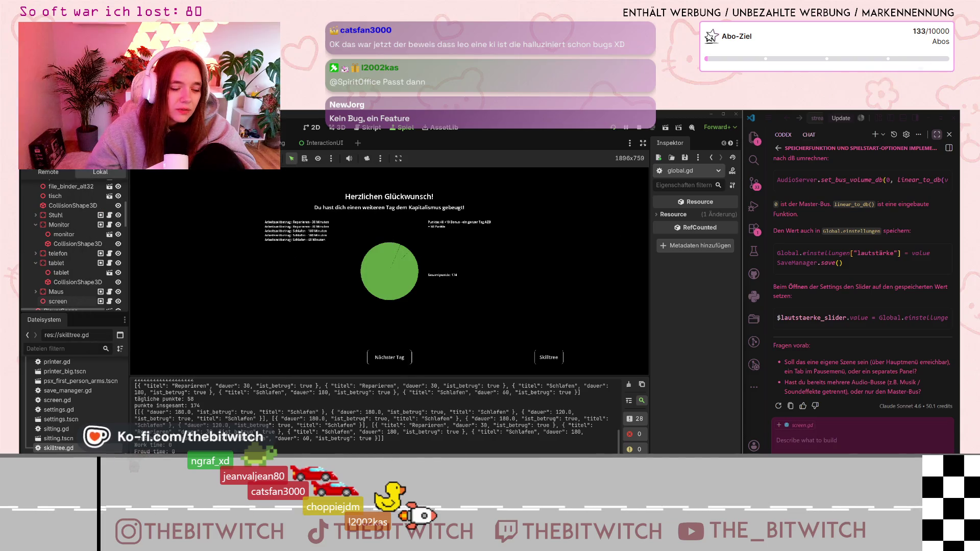
key("Escape")
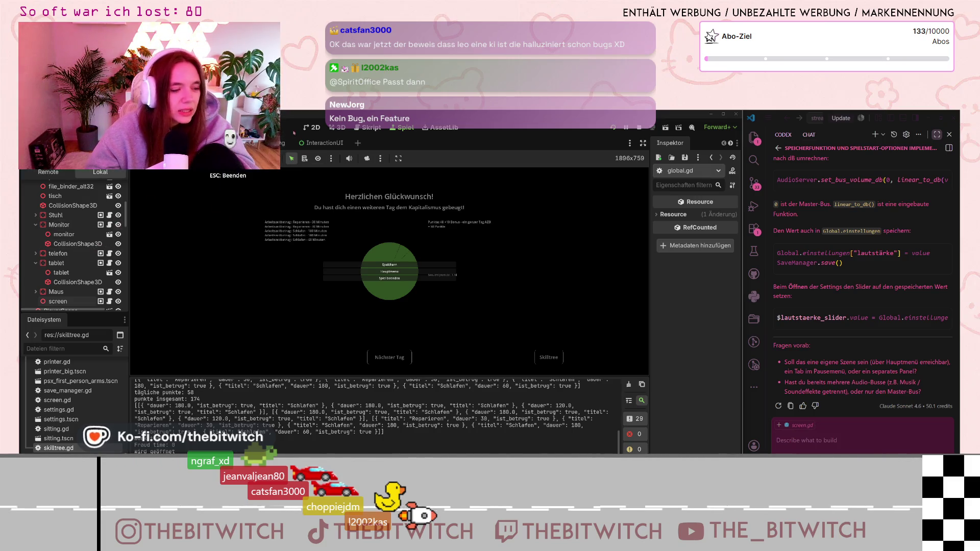
left_click(372, 128)
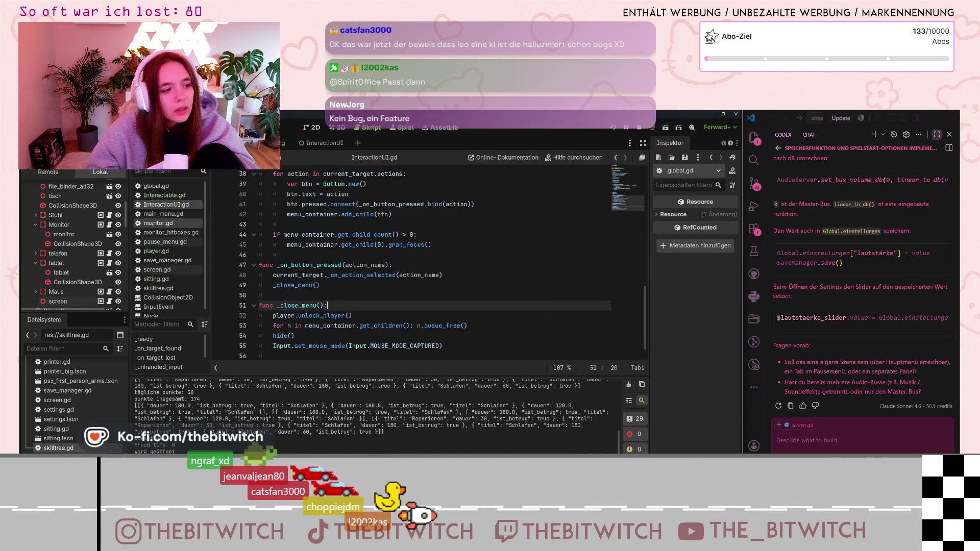
Open end_of_day.gd and place the caret on the set_mouse_mode line 52.
scroll(166, 210, "down", 1)
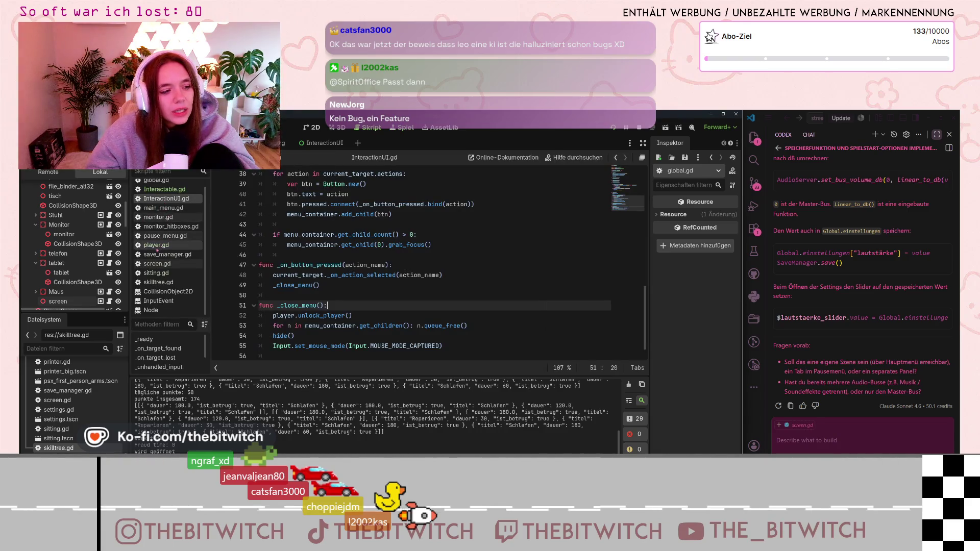
scroll(164, 214, "up", 1)
scroll(76, 237, "up", 4)
scroll(77, 237, "up", 10)
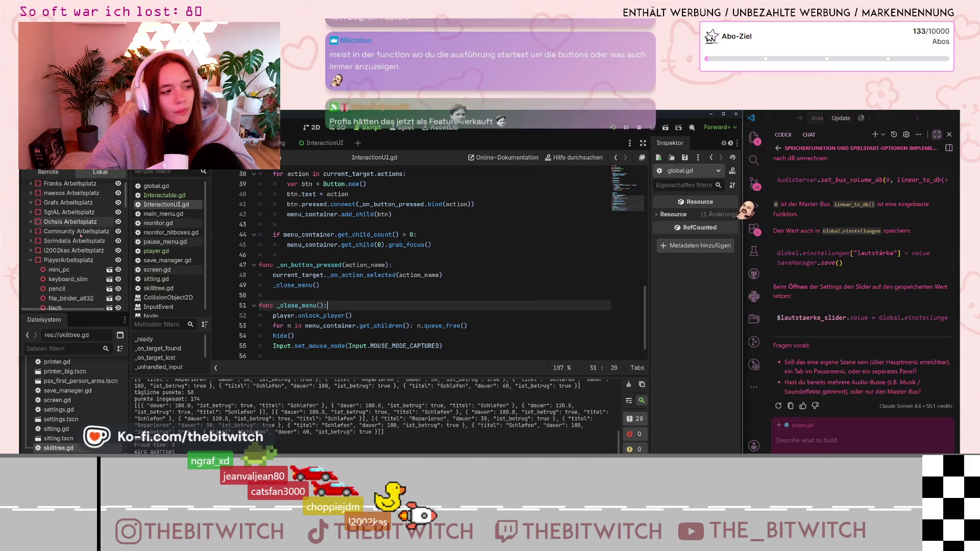
scroll(92, 242, "down", 5)
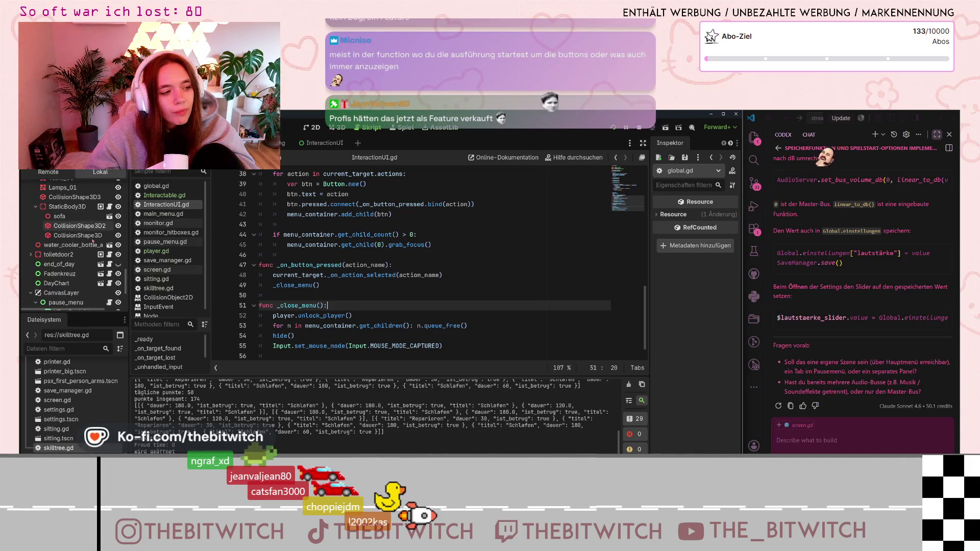
left_click(109, 265)
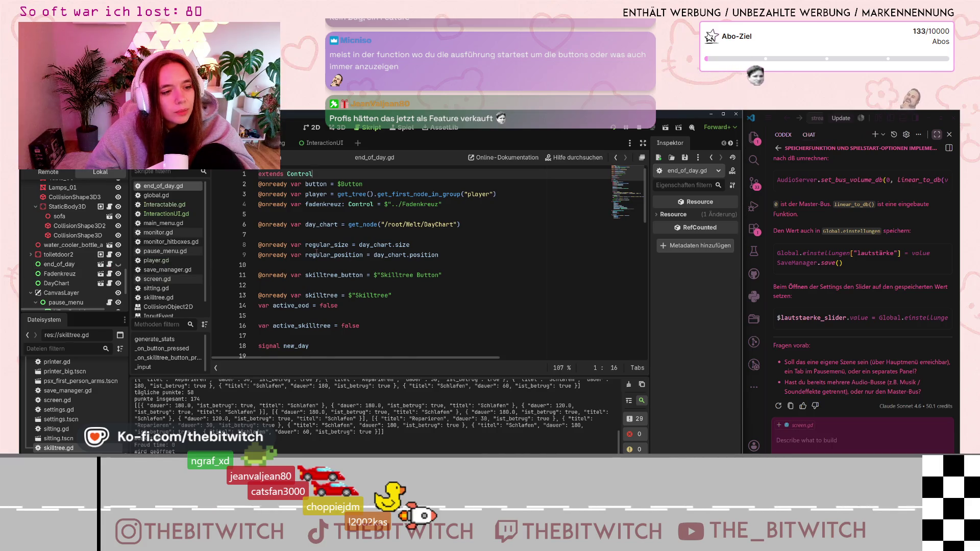
scroll(428, 266, "down", 8)
scroll(388, 255, "down", 6)
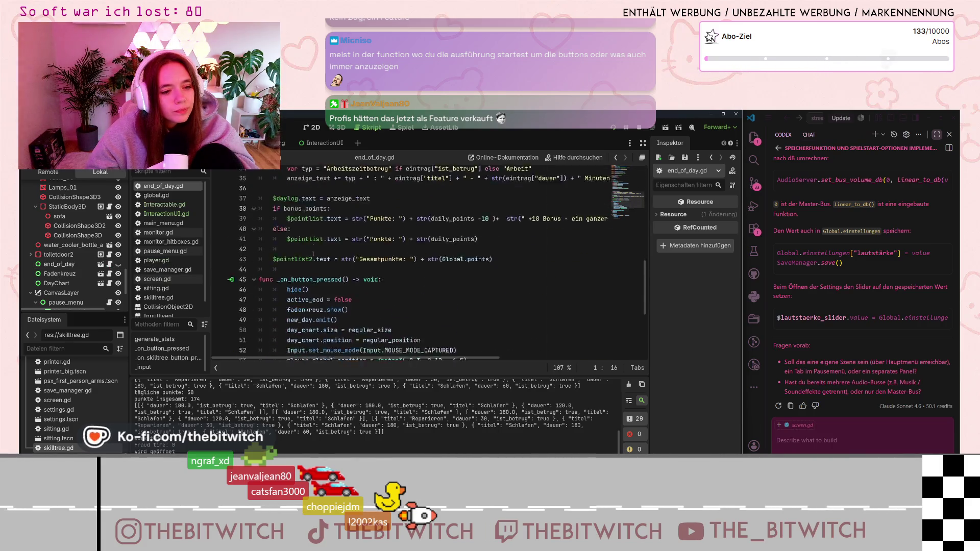
left_click(288, 265)
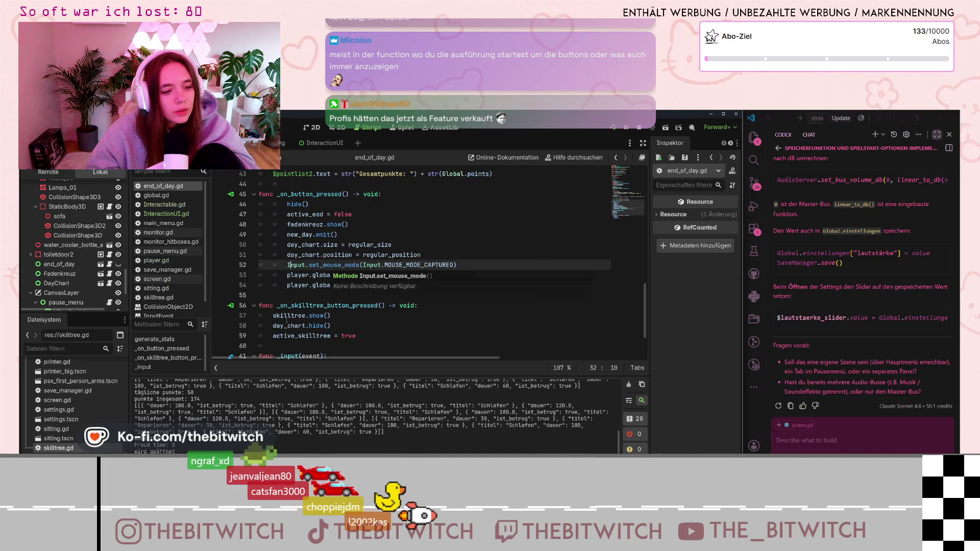
Scroll around end_of_day.gd, then switch to skilltree.gd.
scroll(322, 302, "up", 12)
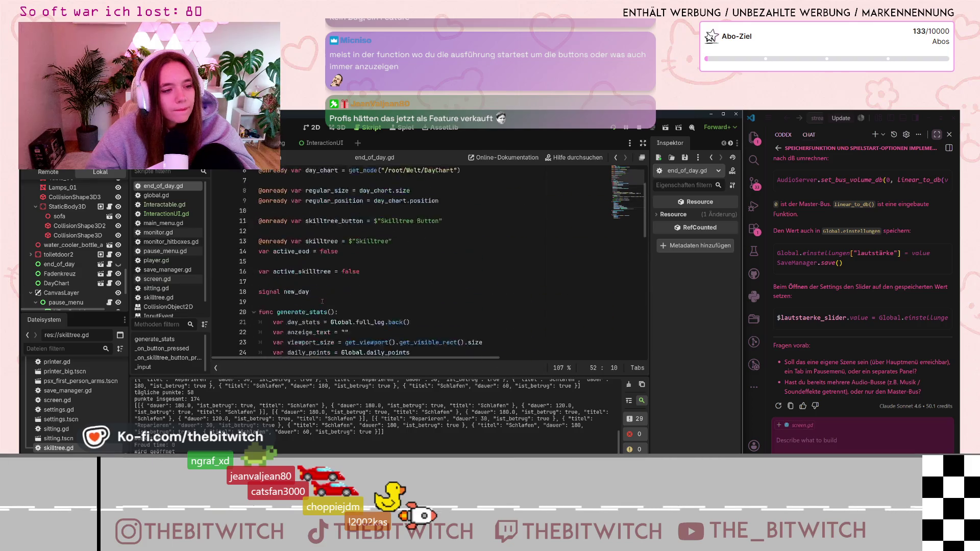
scroll(322, 302, "up", 2)
scroll(322, 301, "down", 4)
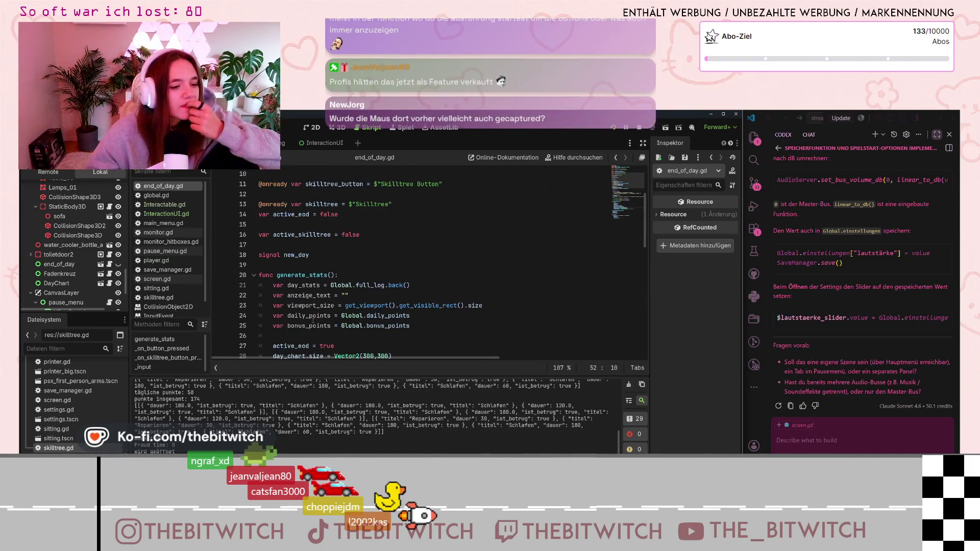
scroll(300, 265, "down", 7)
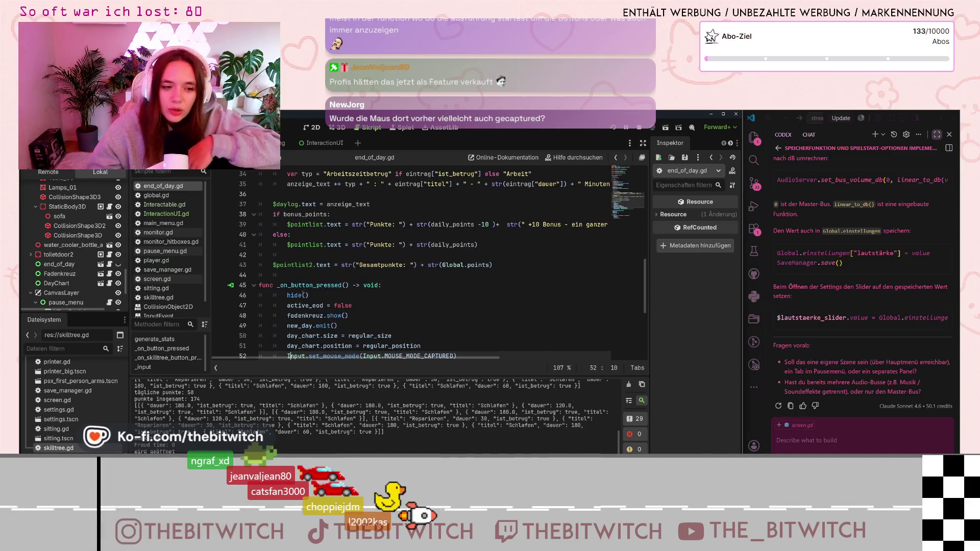
mouse_move(303, 295)
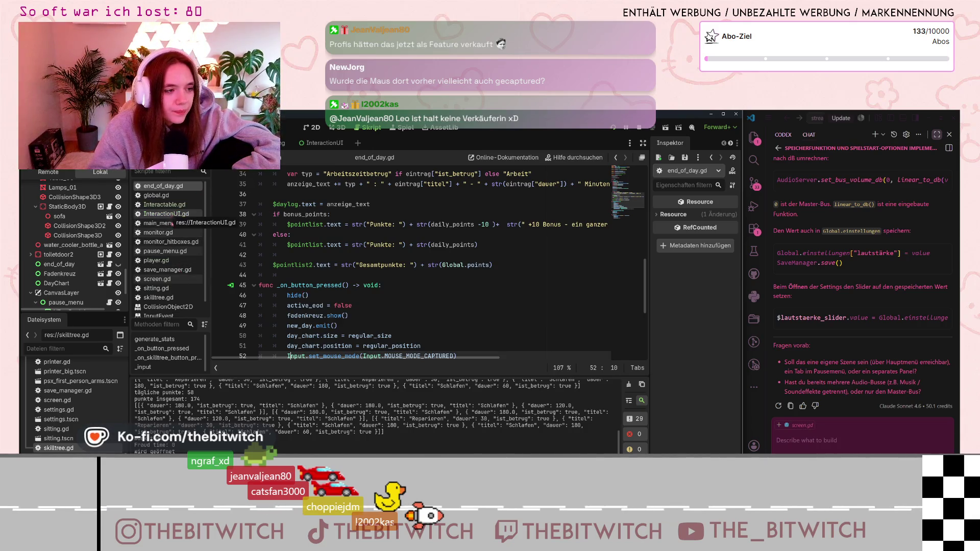
scroll(172, 229, "down", 1)
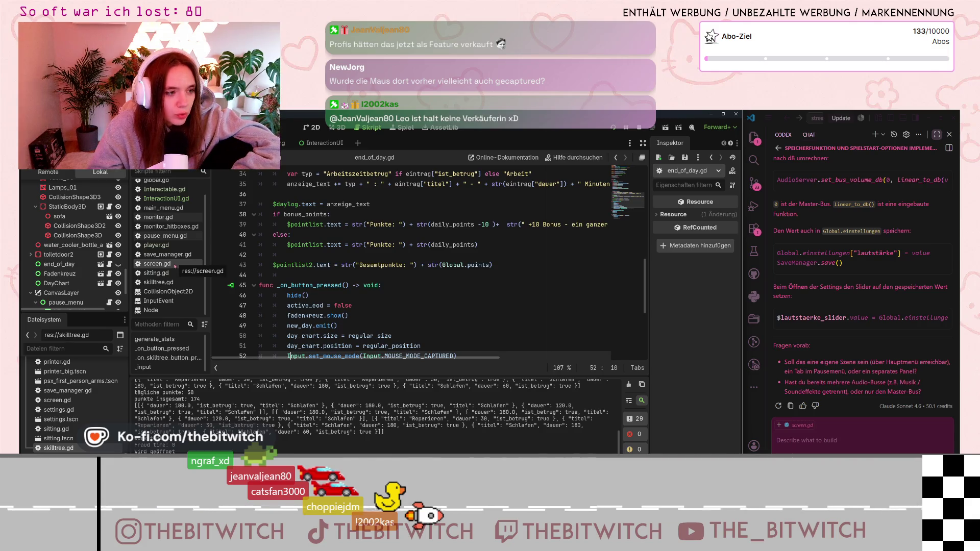
left_click(159, 283)
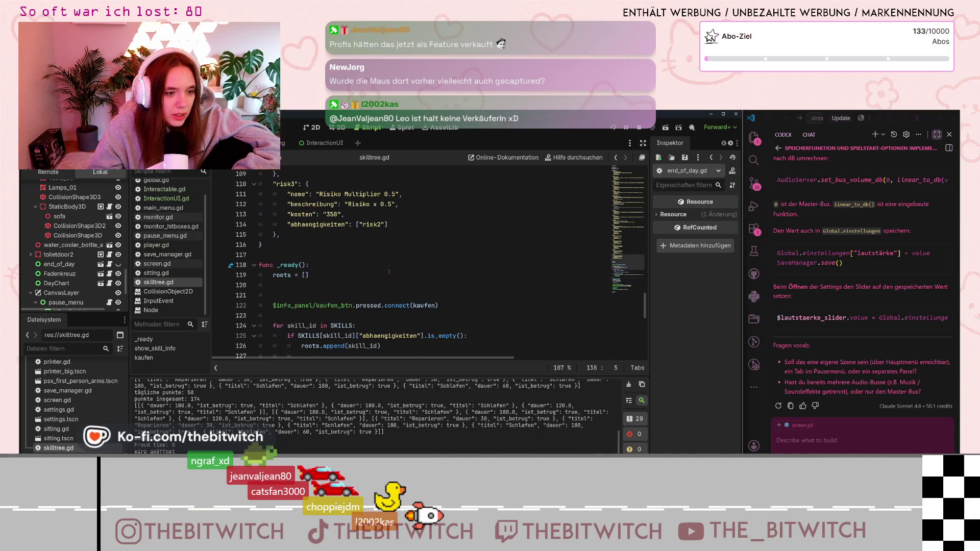
Scroll through skilltree.gd's SKILLS dictionary, including hacker (100000) and freiticket (250).
scroll(389, 272, "down", 4)
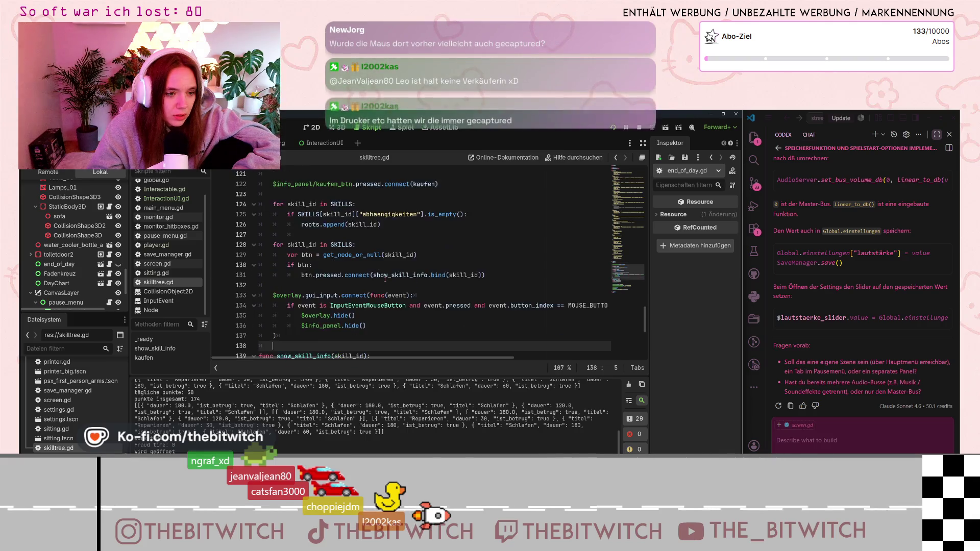
scroll(385, 278, "down", 1)
scroll(384, 279, "down", 5)
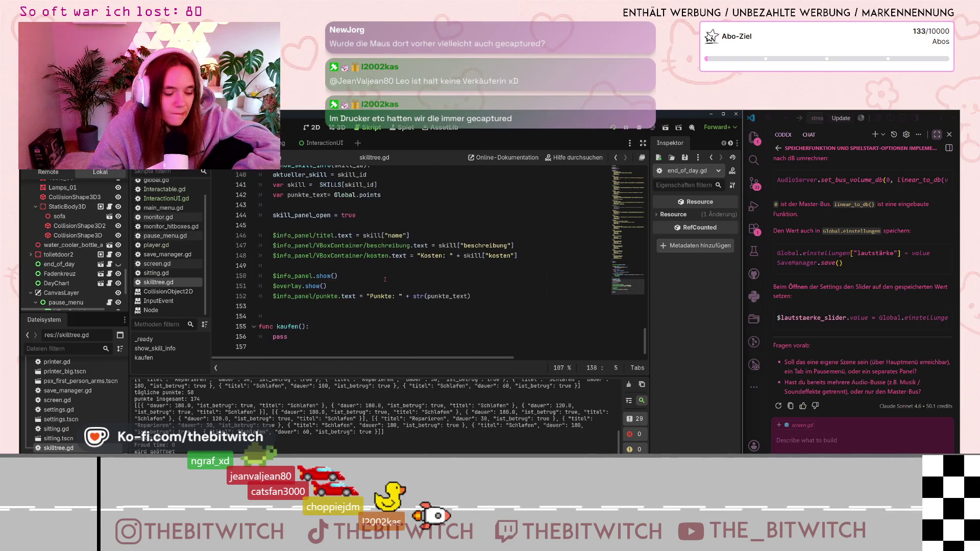
scroll(383, 279, "up", 12)
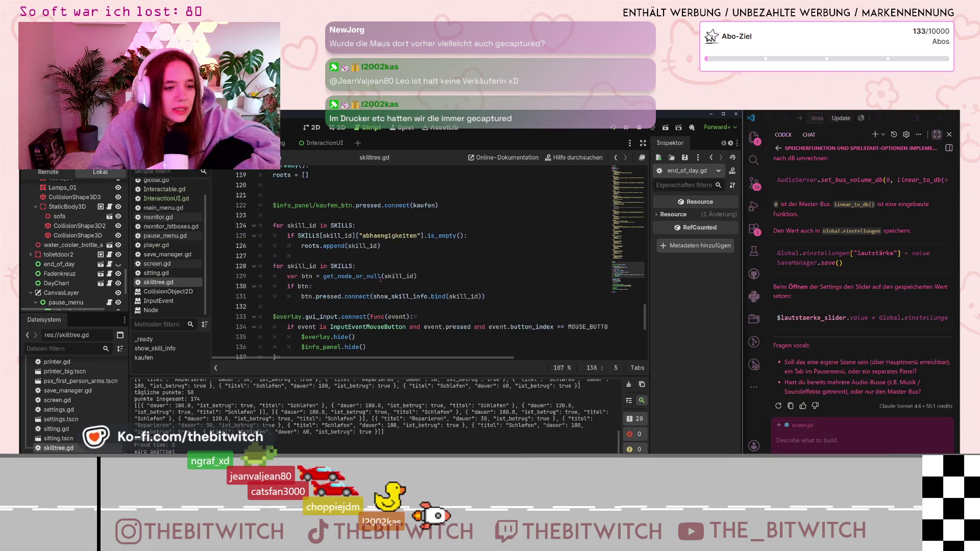
scroll(378, 275, "up", 11)
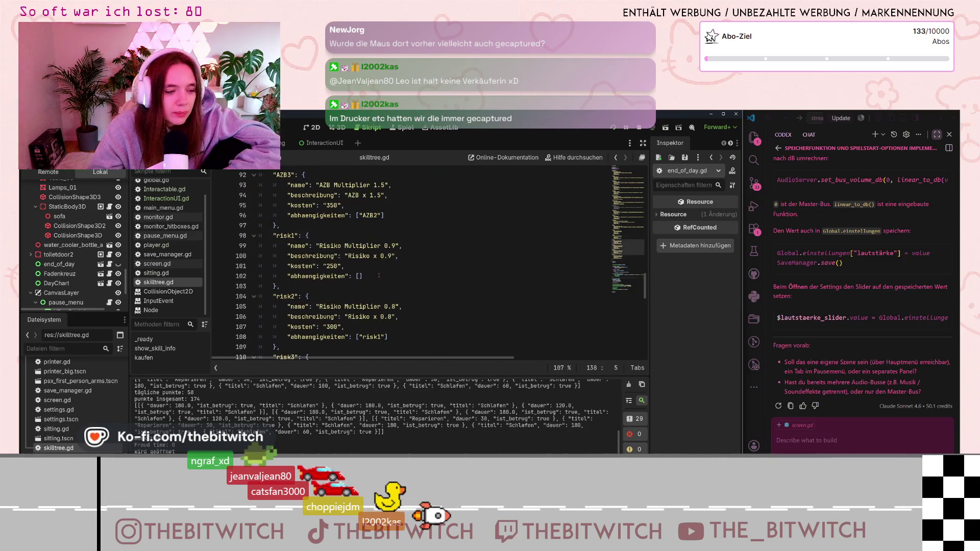
scroll(164, 255, "up", 1)
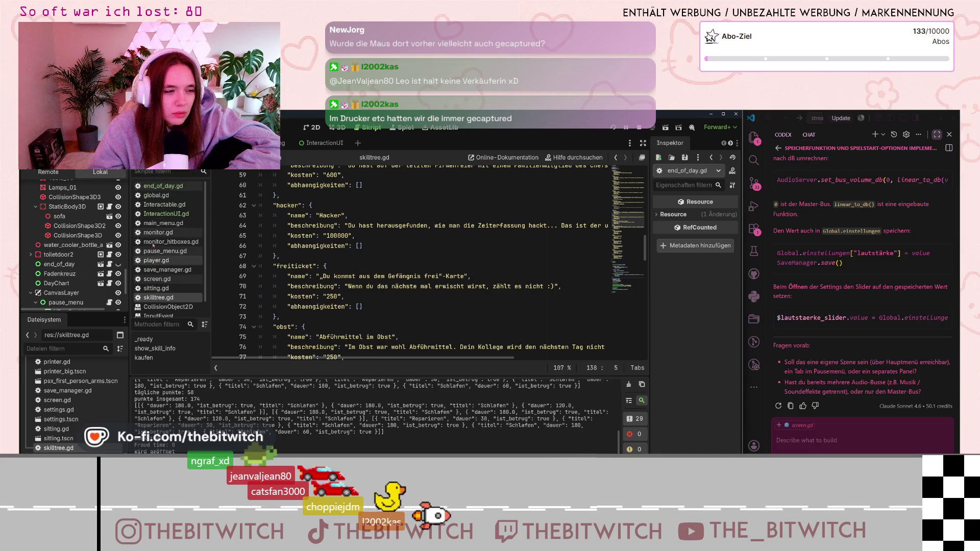
Open player.gd and examine the ui_cancel condition with the eod.active_eod check on line 36.
left_click(159, 261)
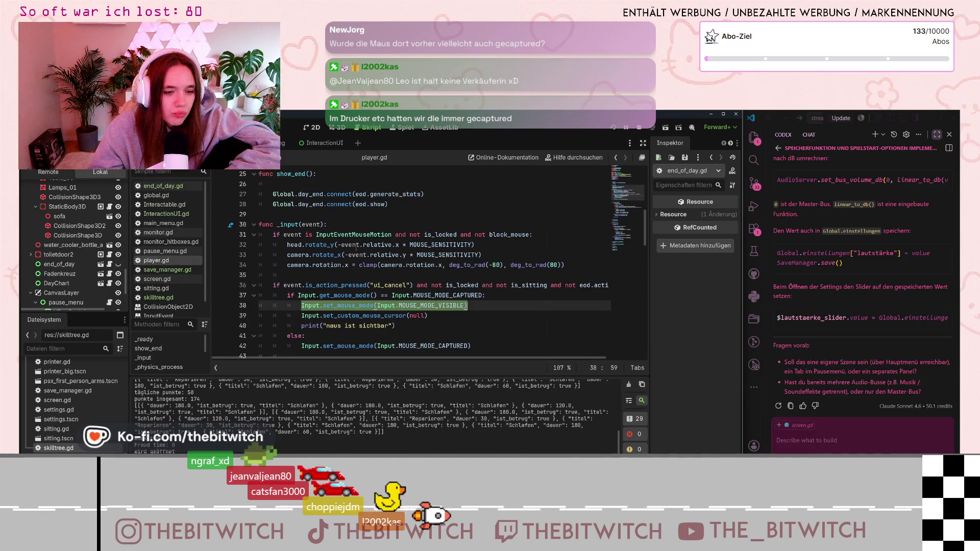
left_click(357, 245)
left_click_drag(464, 285, 626, 285)
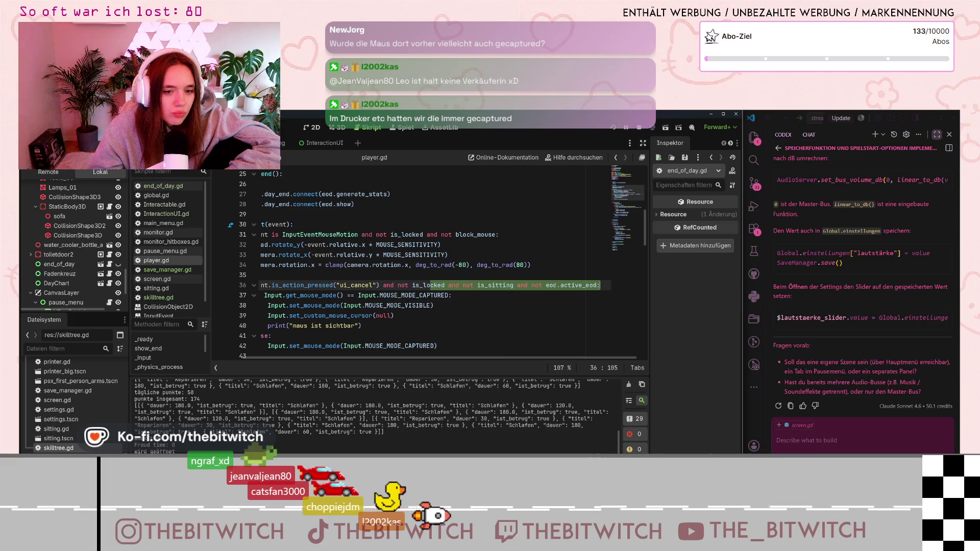
left_click(555, 285)
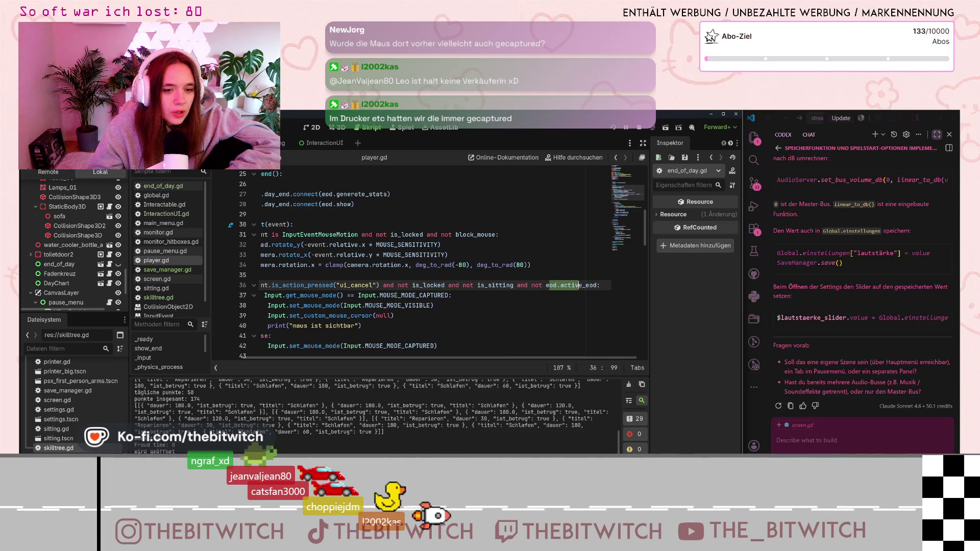
left_click_drag(578, 285, 595, 285)
key("Right")
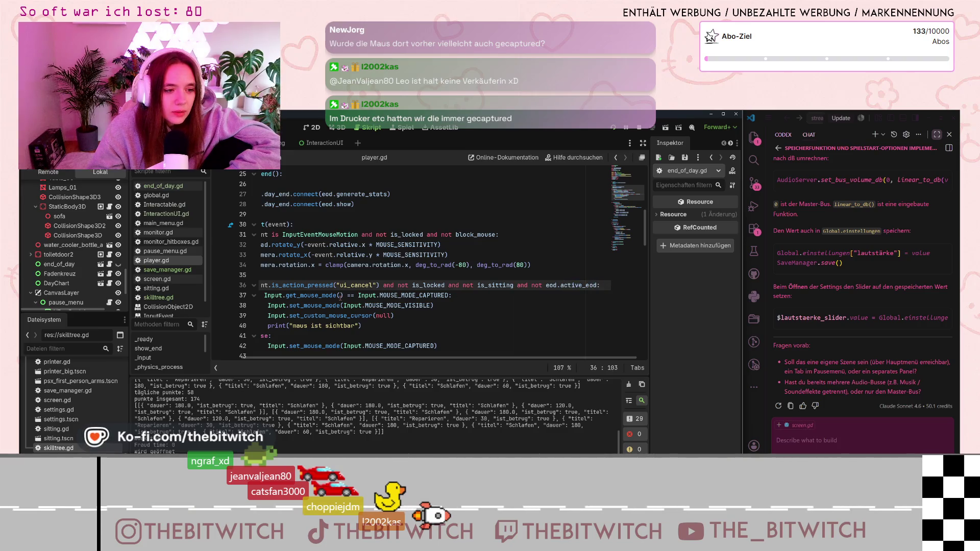
Select player.gd's Input.set_mouse_mode(Input.MOUSE_MODE_VISIBLE) line, then switch to end_of_day.gd.
left_click_drag(302, 326, 260, 316)
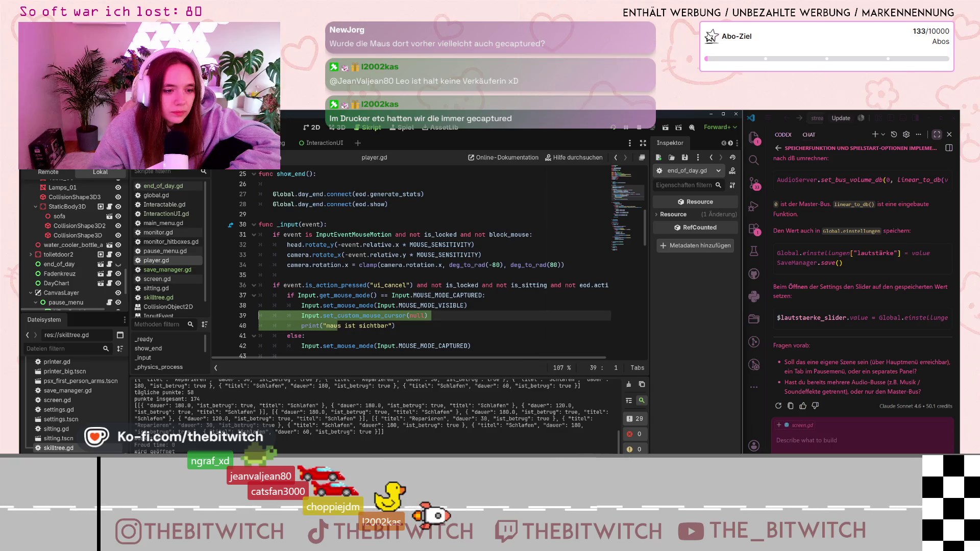
left_click(360, 337)
left_click(359, 346)
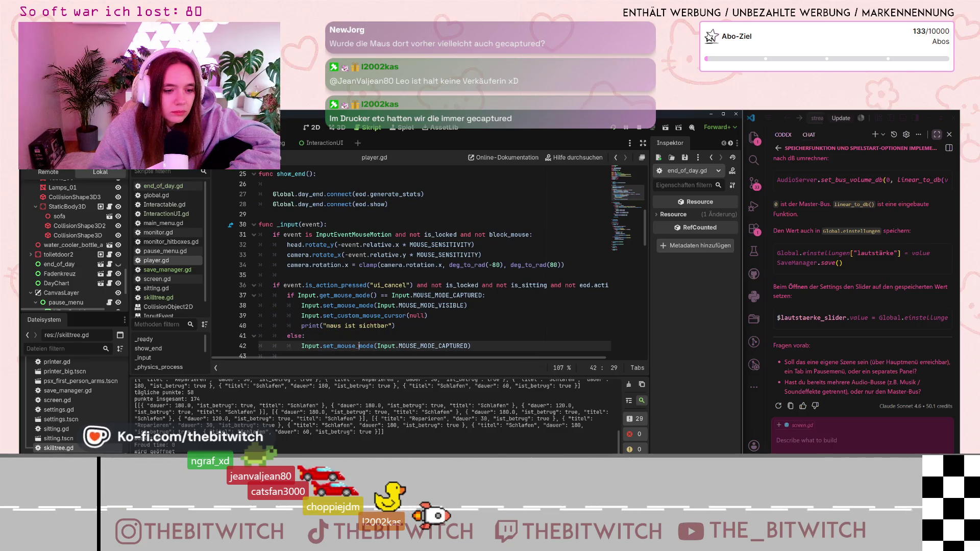
scroll(367, 323, "down", 3)
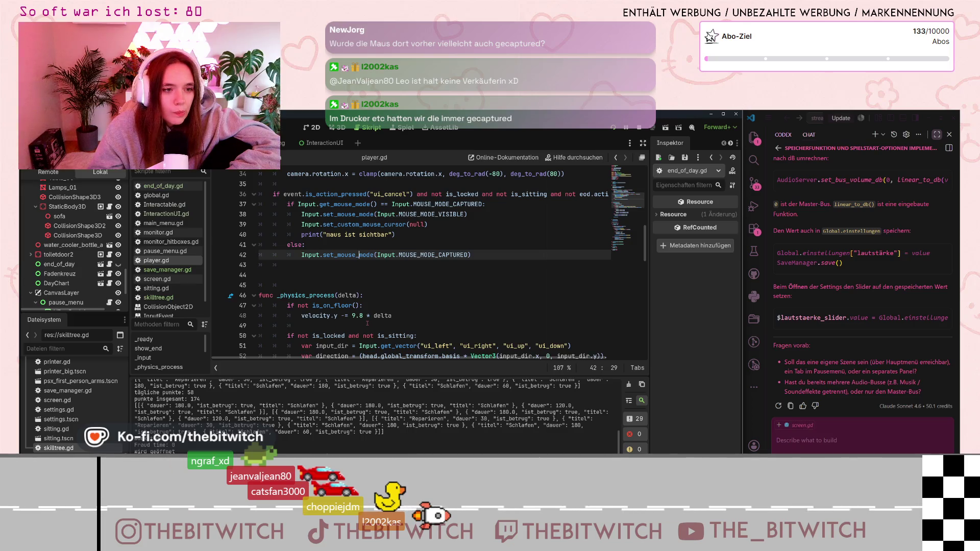
scroll(367, 323, "up", 4)
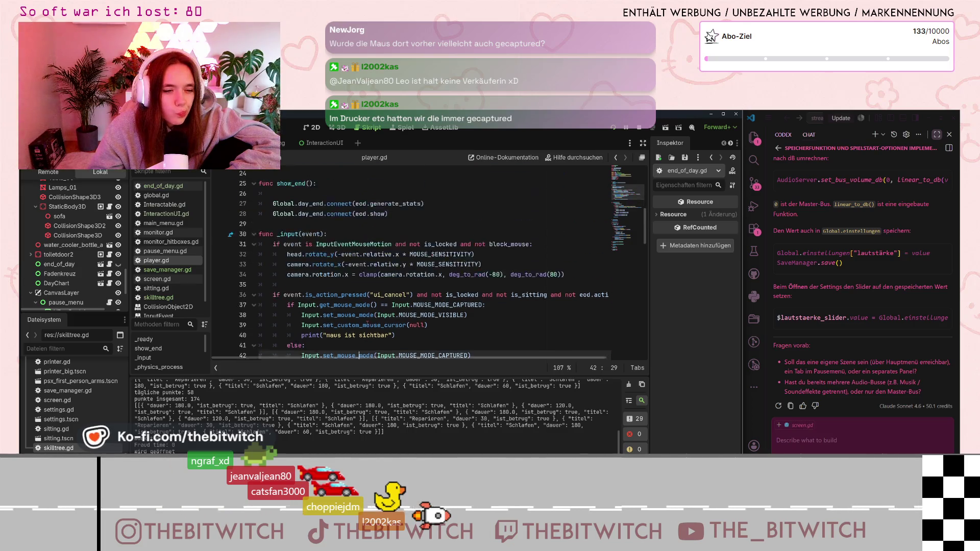
scroll(368, 324, "down", 6)
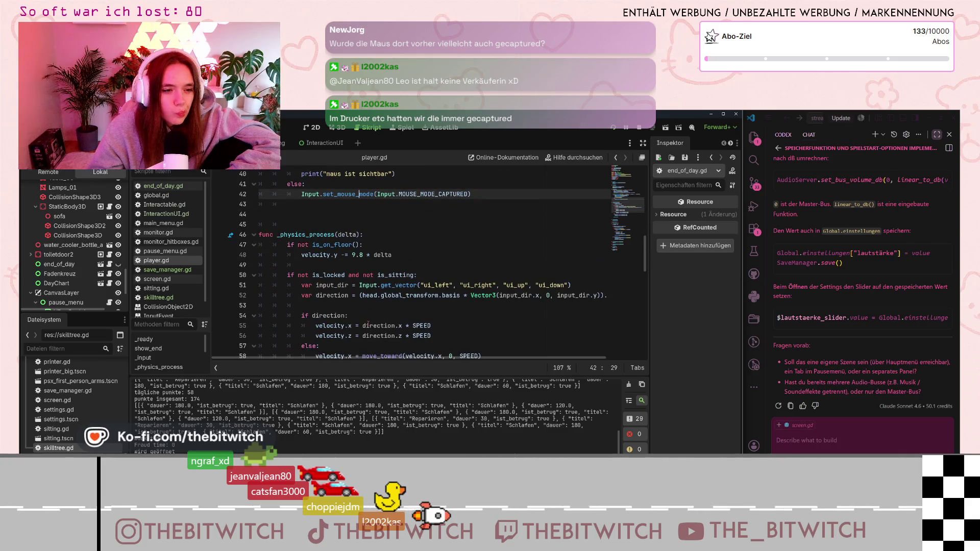
scroll(368, 324, "up", 6)
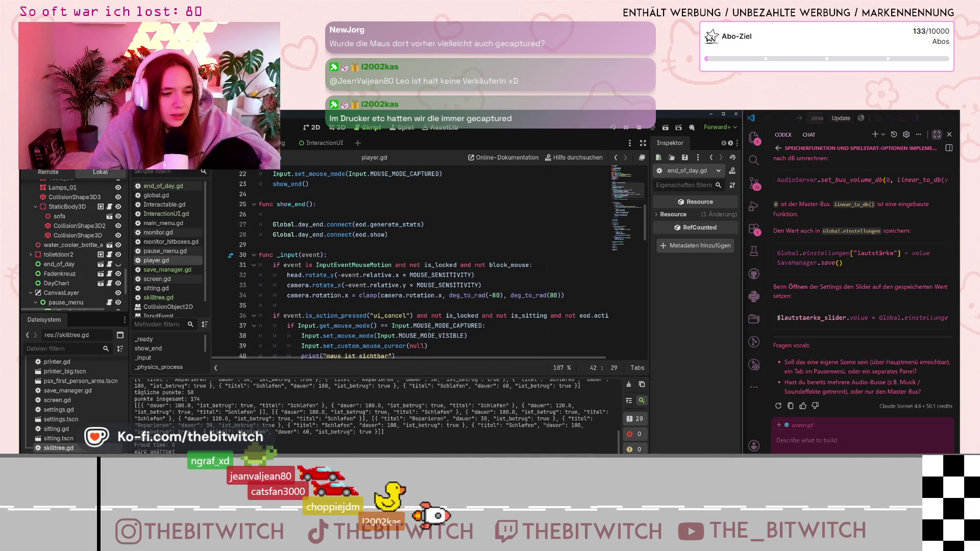
left_click_drag(302, 336, 468, 336)
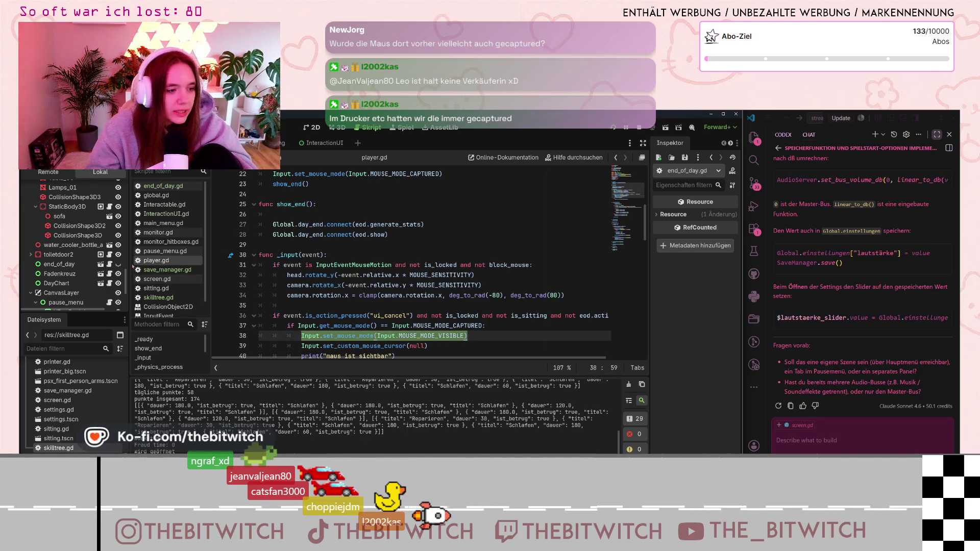
left_click(182, 186)
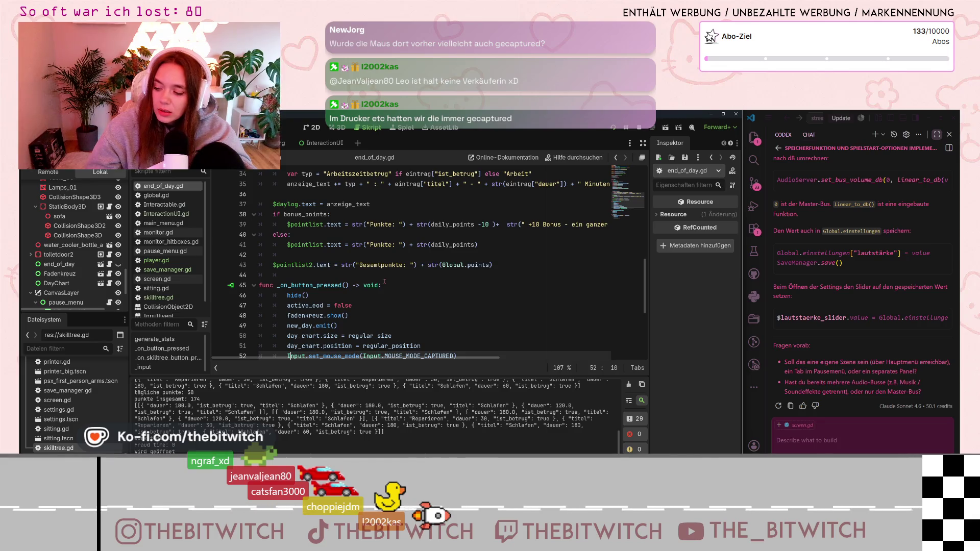
scroll(376, 278, "down", 5)
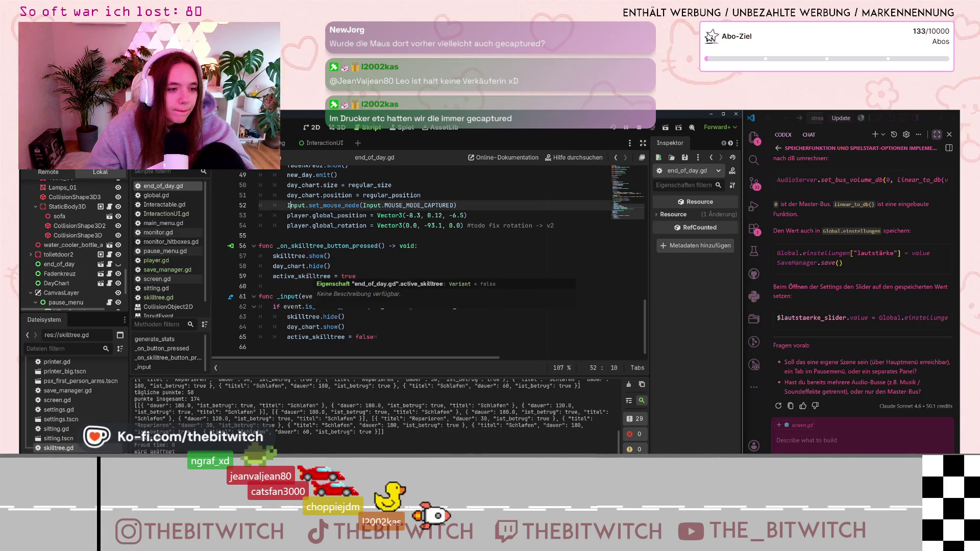
mouse_move(313, 274)
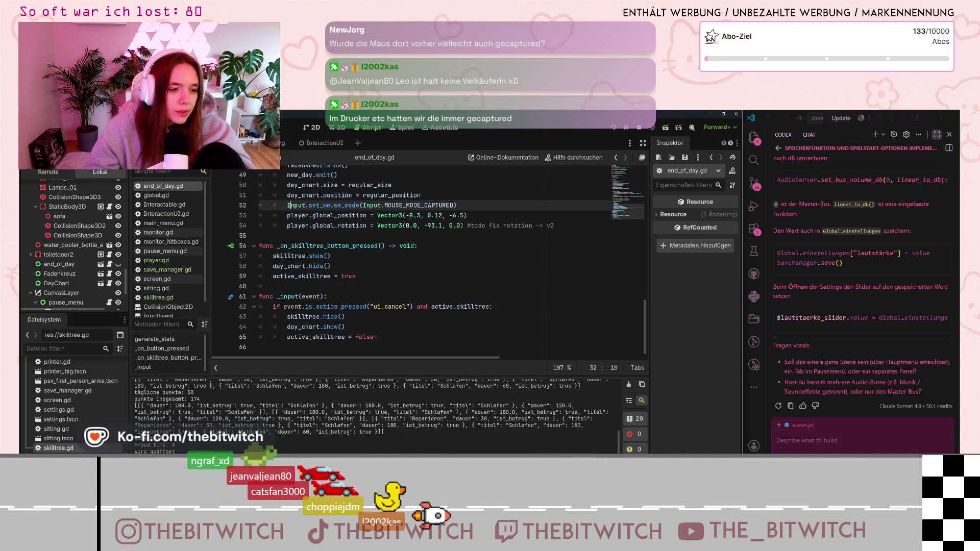
left_click(302, 256)
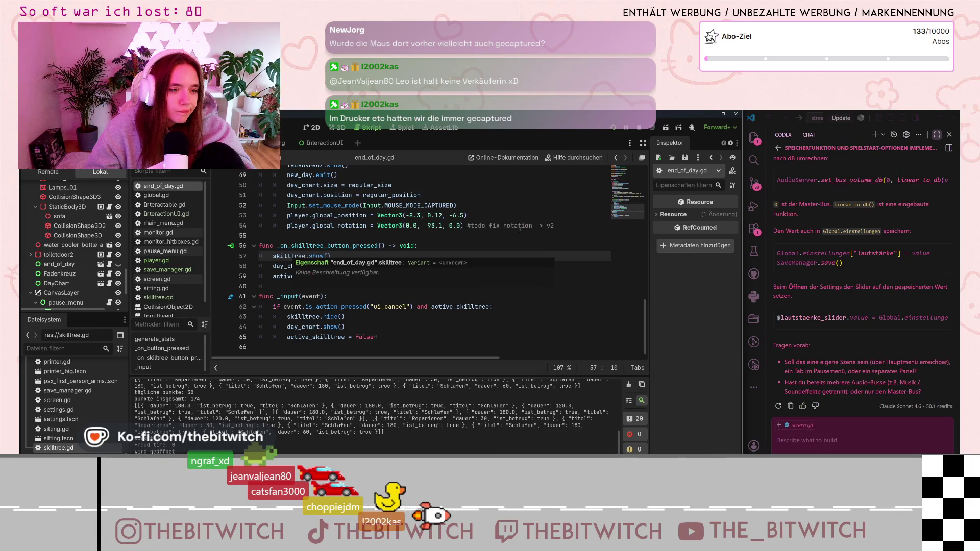
scroll(382, 203, "up", 2)
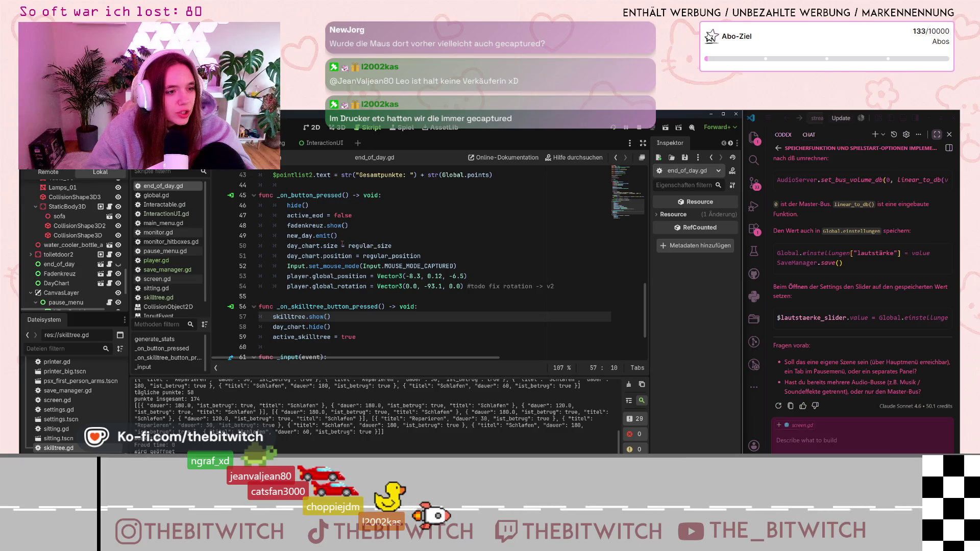
scroll(340, 243, "up", 8)
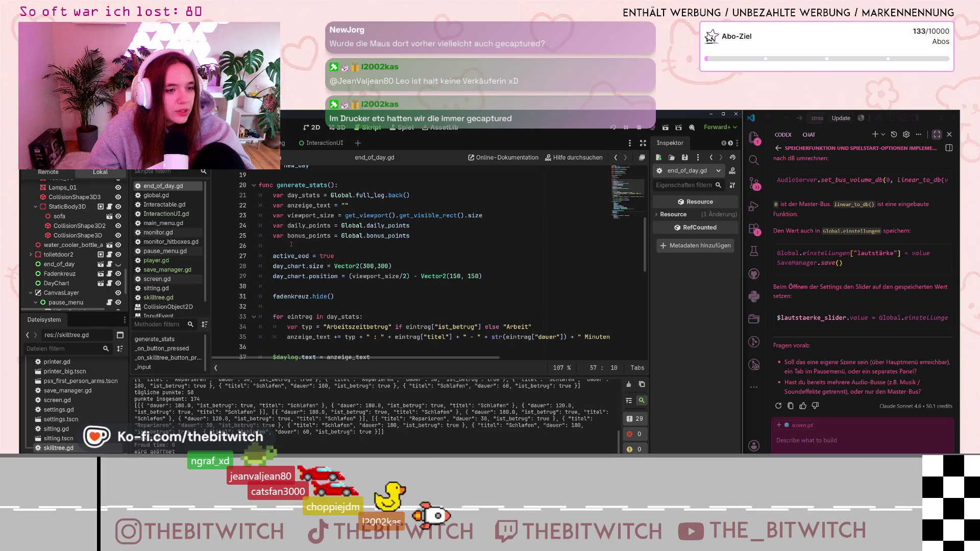
Paste the set_mouse_mode(MOUSE_MODE_VISIBLE) line onto the blank line in generate_stats.
left_click(292, 245)
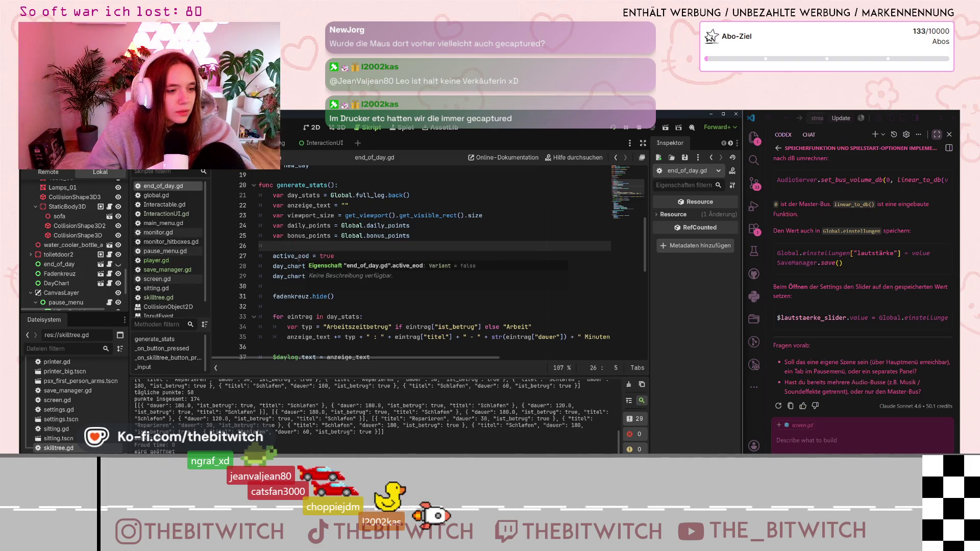
key("Return")
key("ctrl+v")
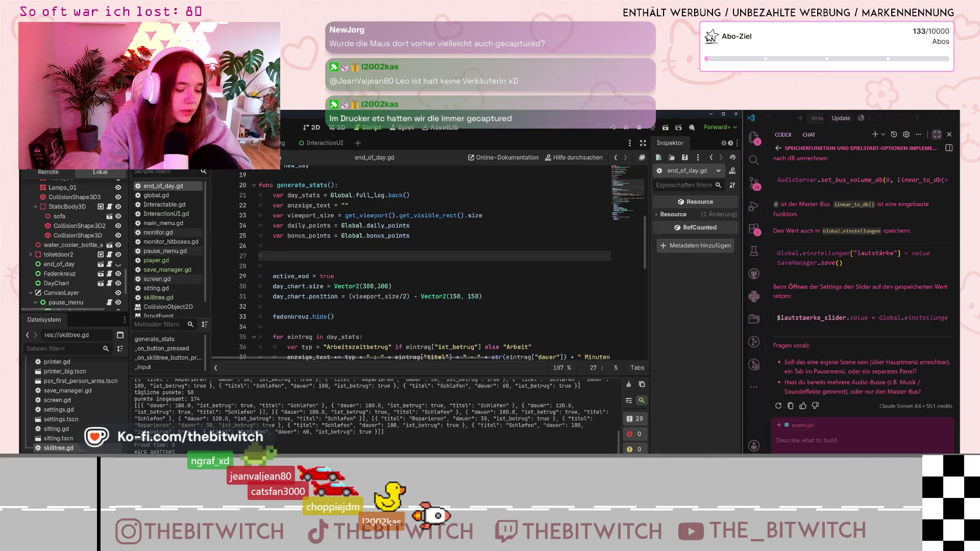
key("Down")
key("Down")
key("Down")
Review the captured mouse-mode line in _on_button_pressed, then run the project.
scroll(339, 296, "down", 10)
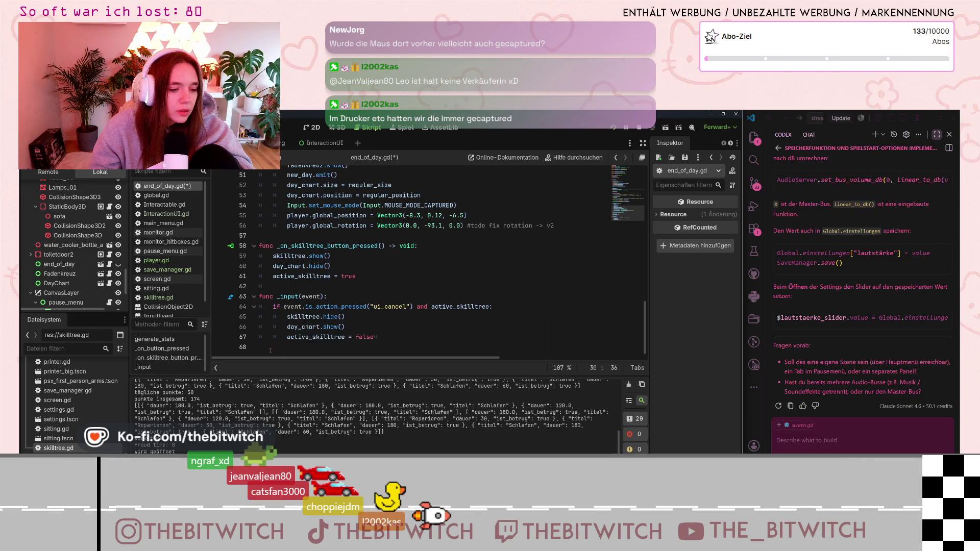
scroll(265, 340, "up", 3)
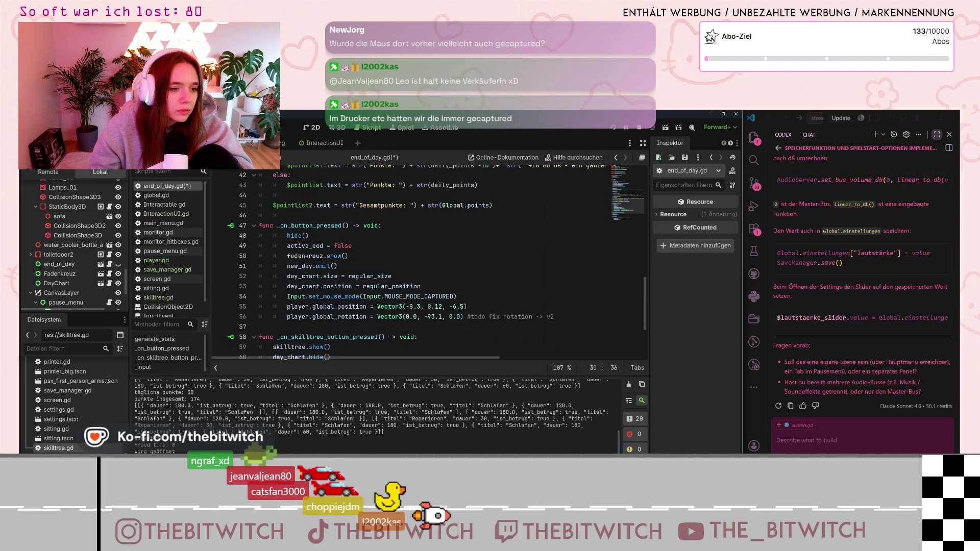
left_click(464, 291)
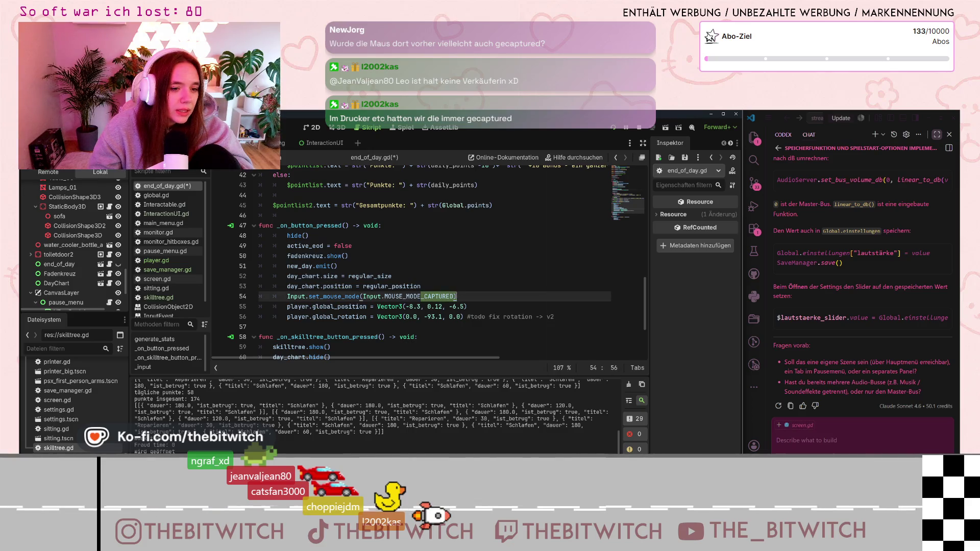
left_click(424, 276)
left_click(614, 128)
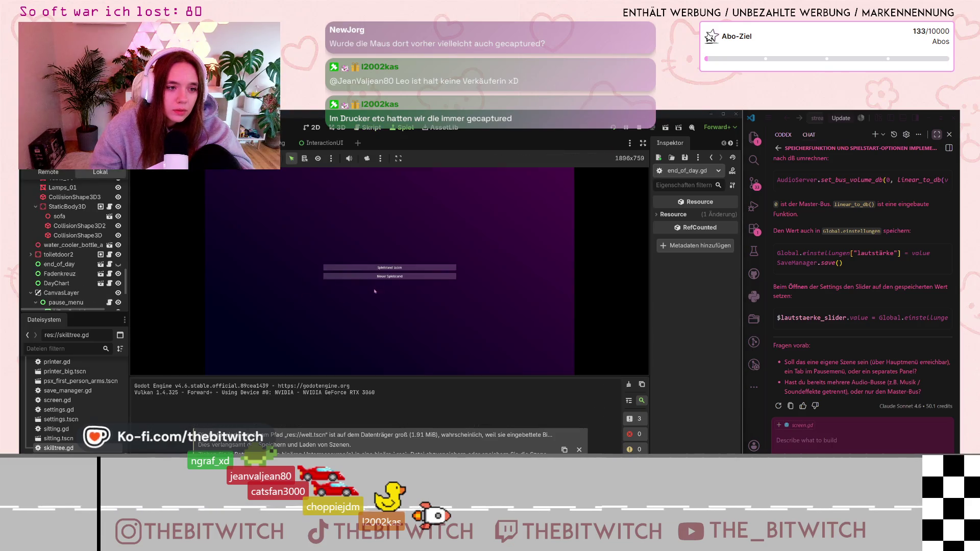
Walk to the couch, sleep with E to end the day, and press Esc on the end-of-day screen.
mouse_move(390, 274)
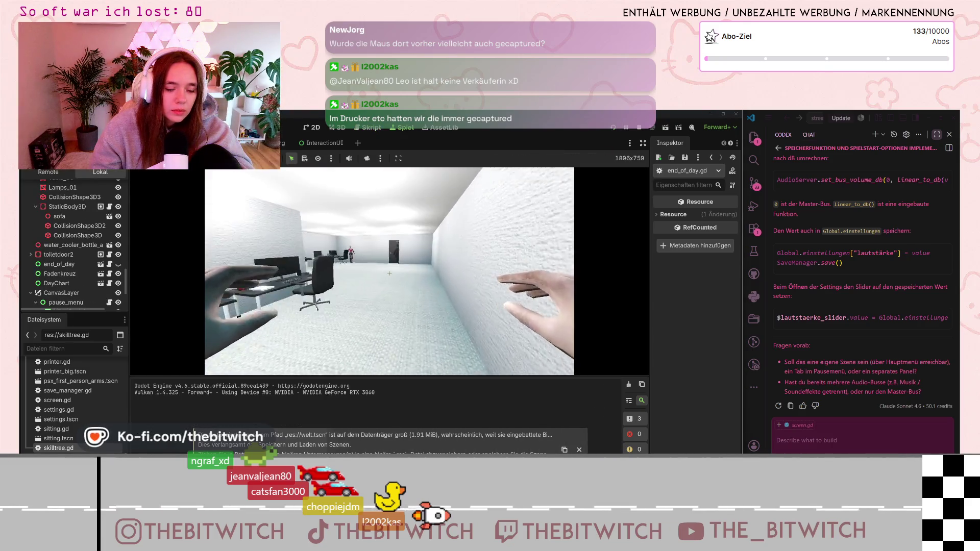
key("w")
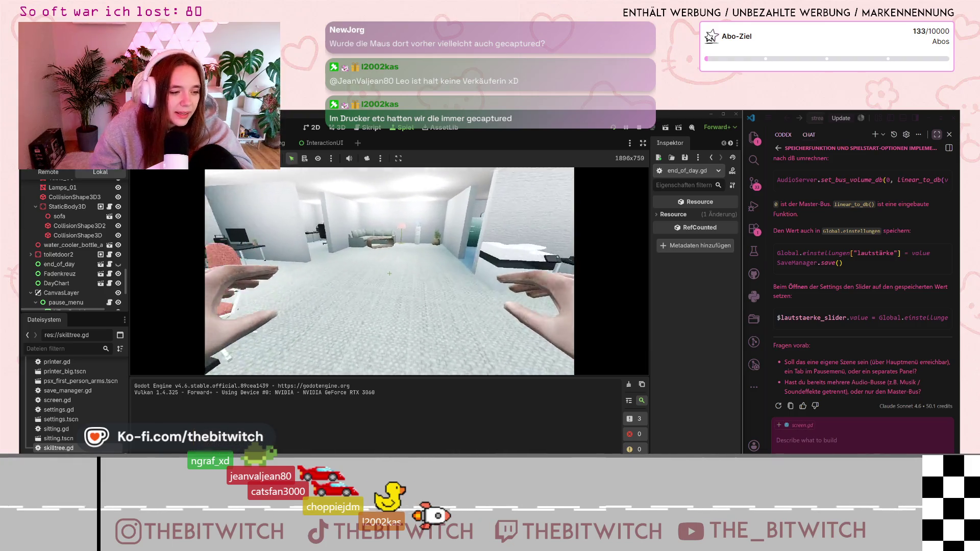
key("w")
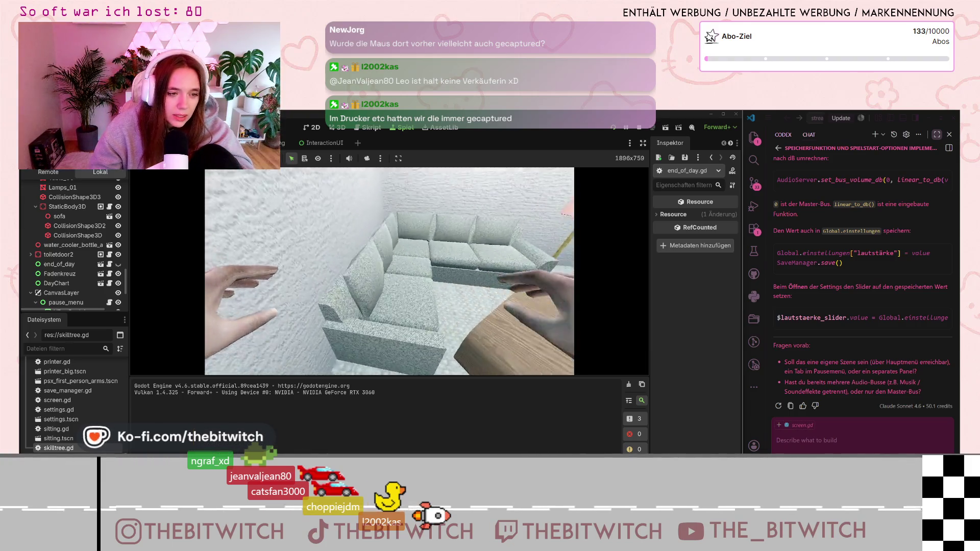
key("e")
key("e")
key("e")
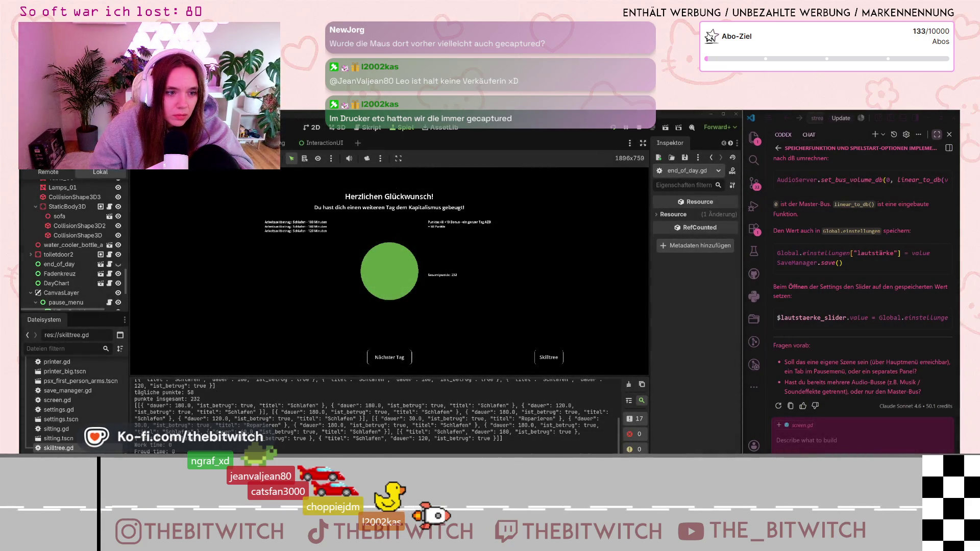
key("Escape")
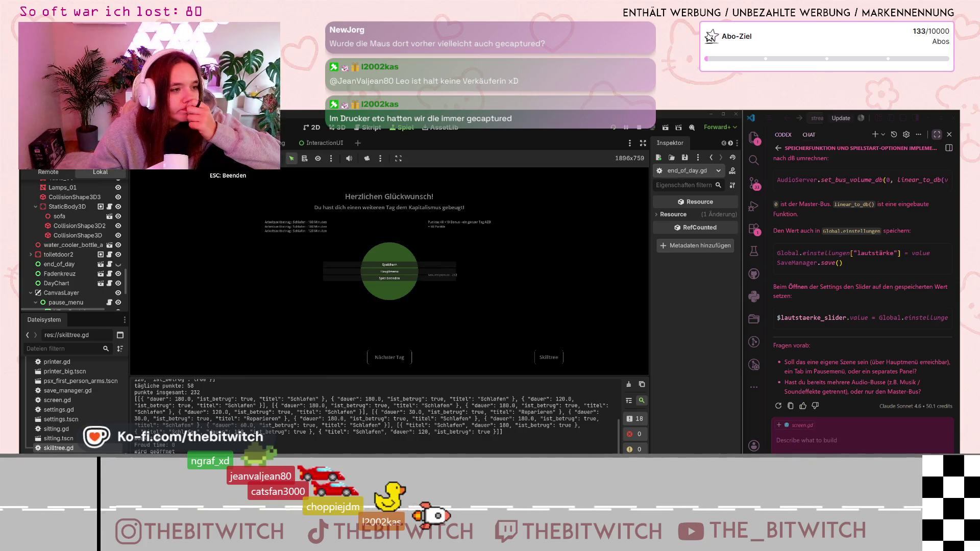
key("Escape")
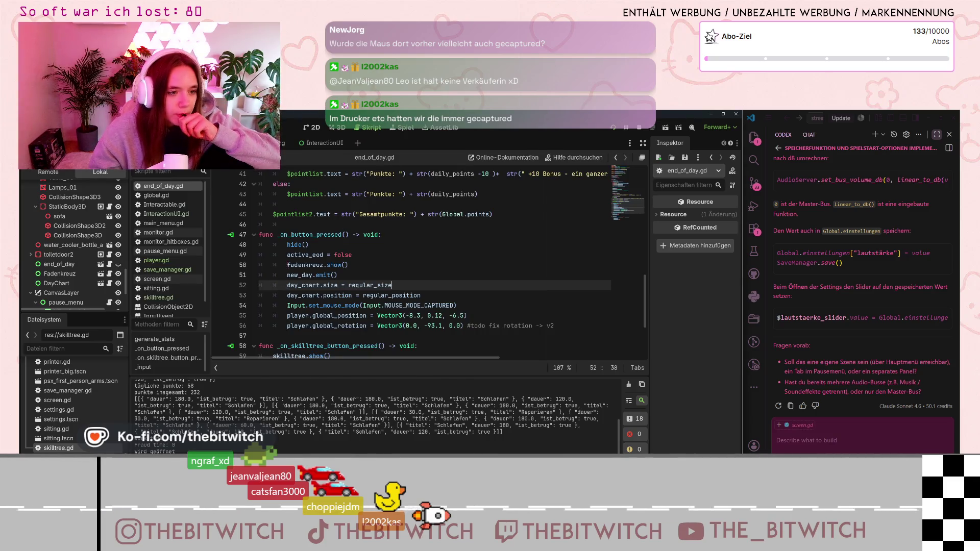
Add a breakpoint on line 27, the set_mouse_mode(MOUSE_MODE_VISIBLE) call in generate_stats.
mouse_move(331, 306)
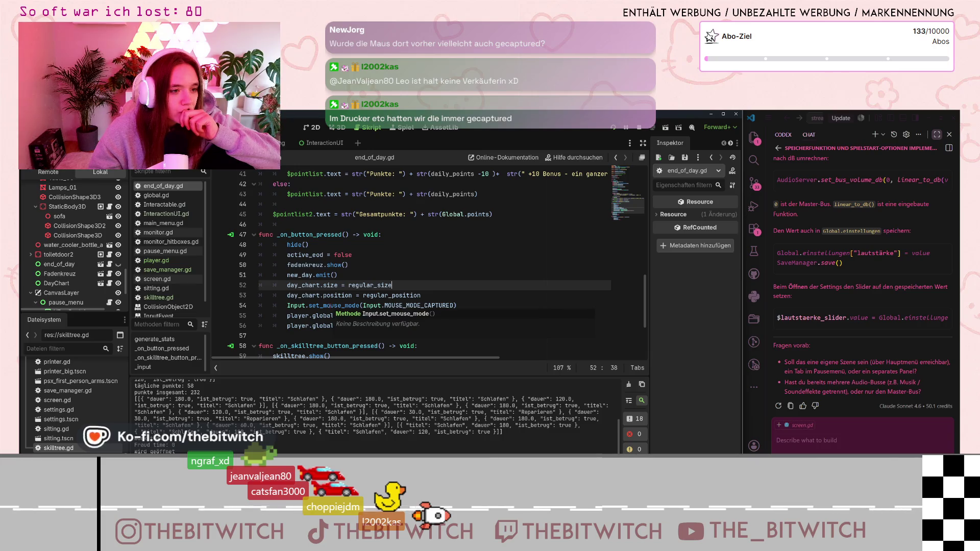
scroll(326, 280, "down", 3)
scroll(422, 292, "up", 10)
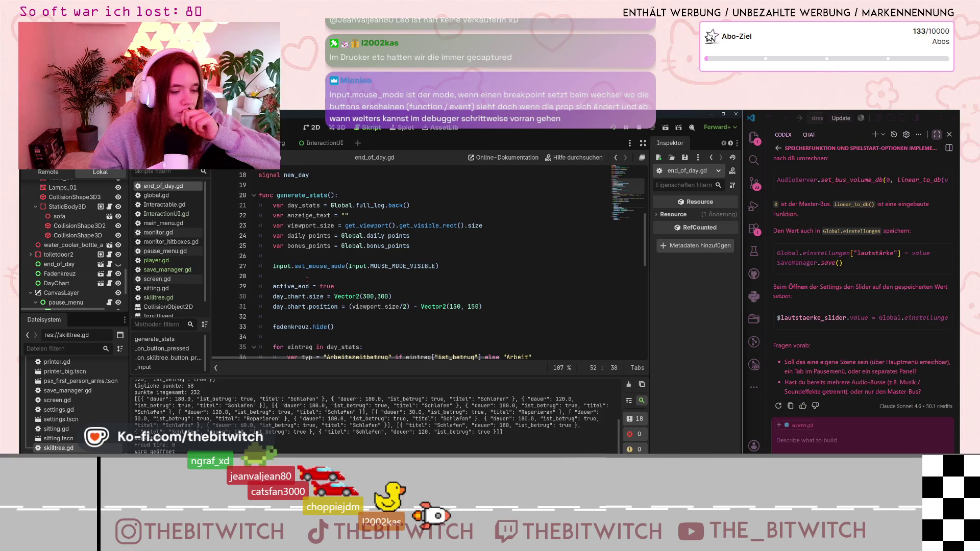
left_click(326, 266)
left_click(433, 266)
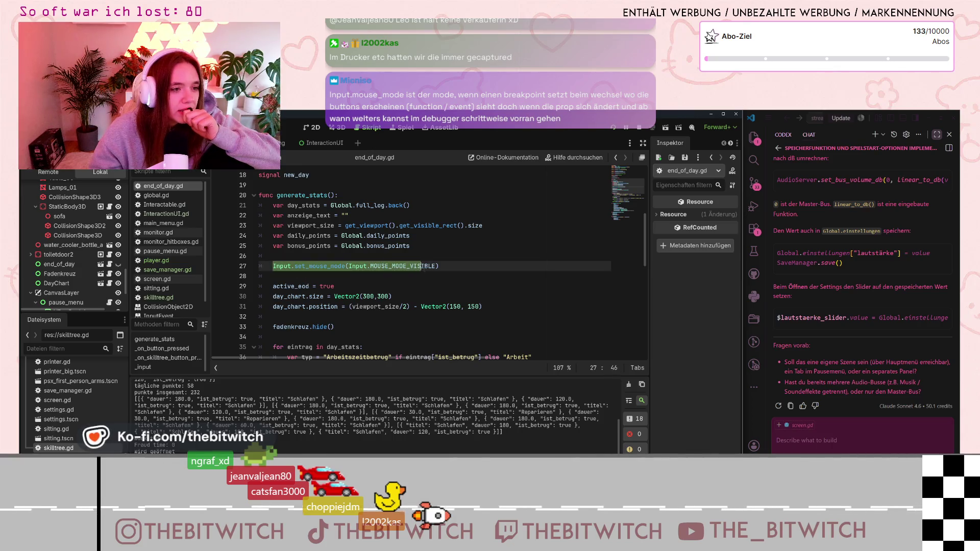
scroll(389, 290, "down", 2)
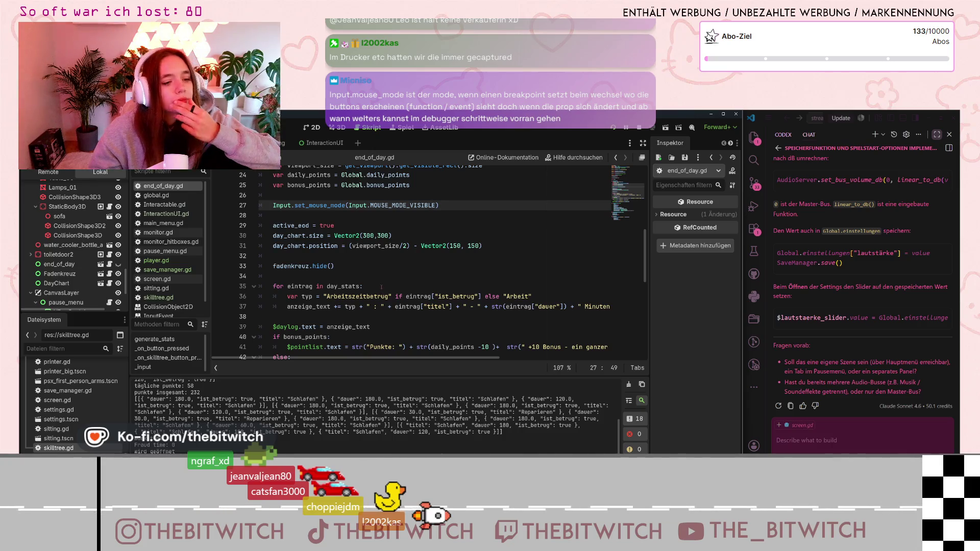
scroll(381, 288, "up", 2)
left_click(223, 269)
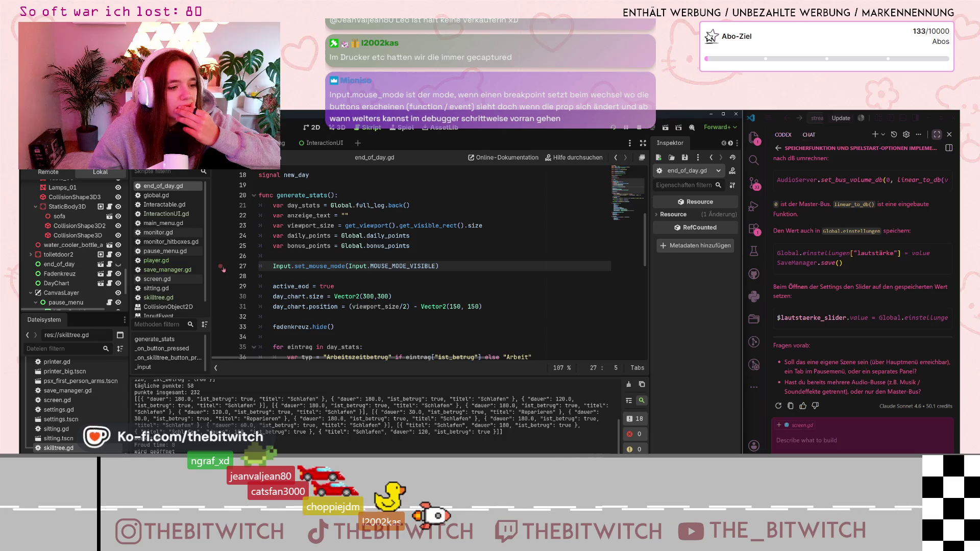
left_click(223, 268)
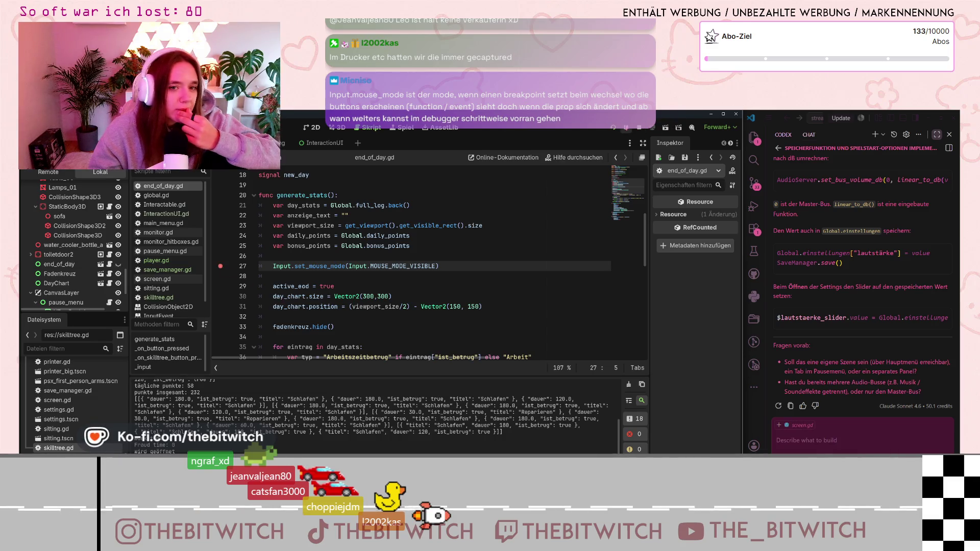
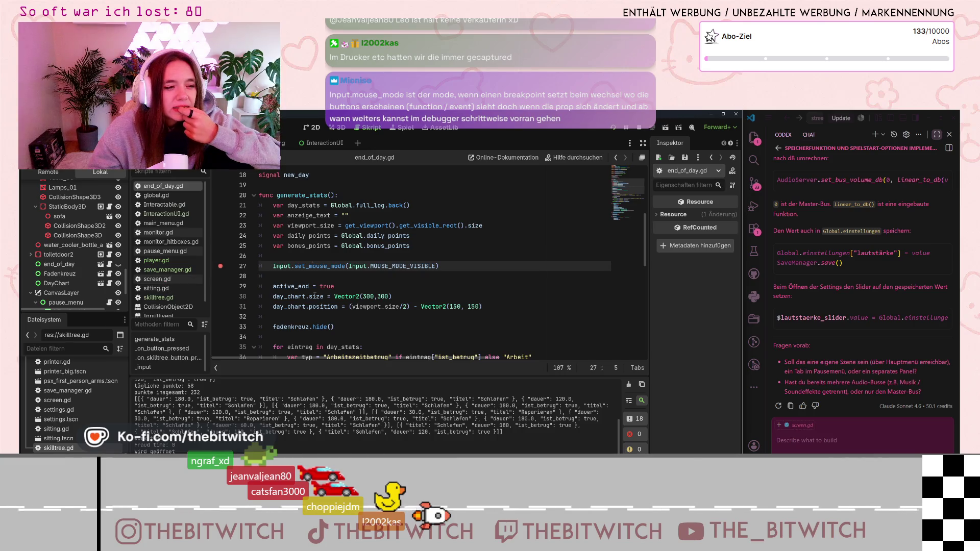
Look through the generate_stats code in end_of_day.gd, then through player.gd.
scroll(324, 240, "up", 2)
left_click(330, 255)
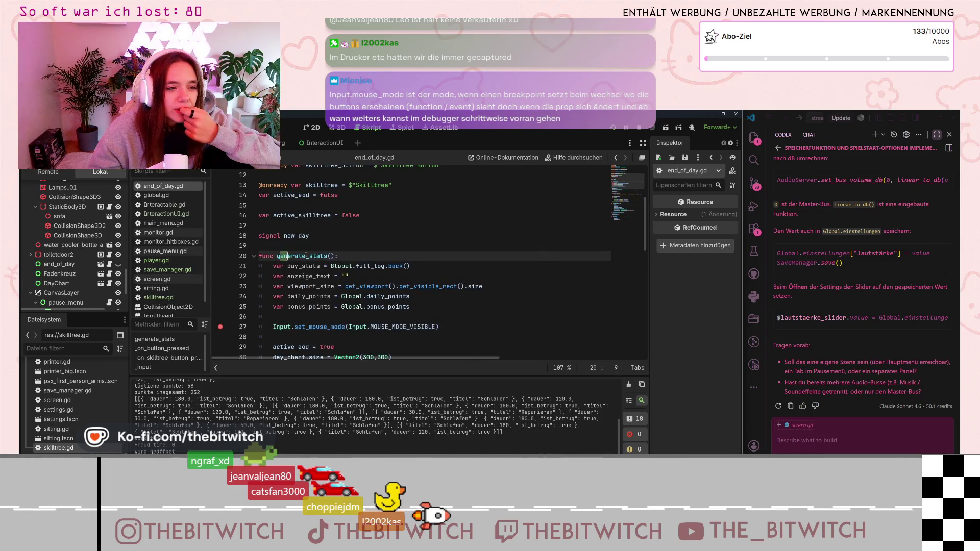
scroll(331, 251, "up", 1)
scroll(330, 251, "up", 3)
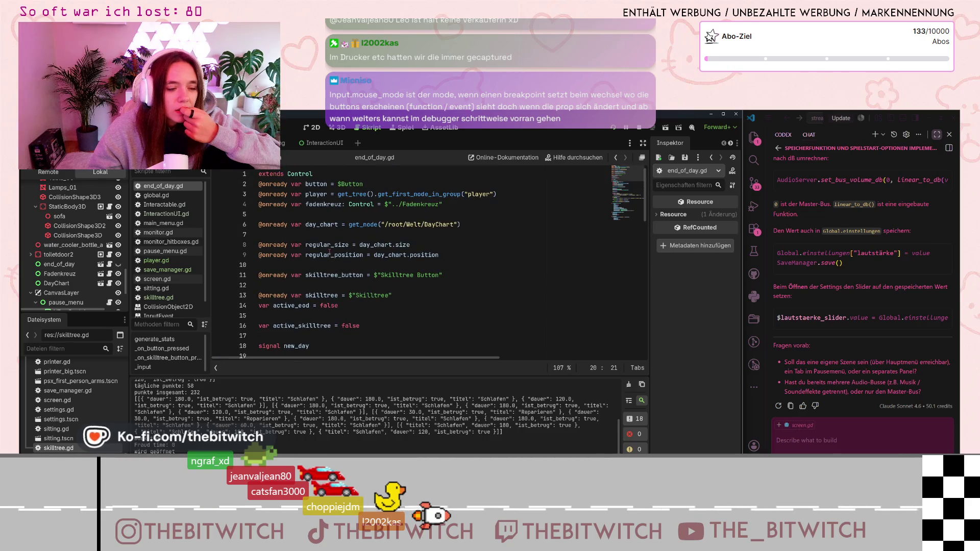
scroll(328, 251, "down", 3)
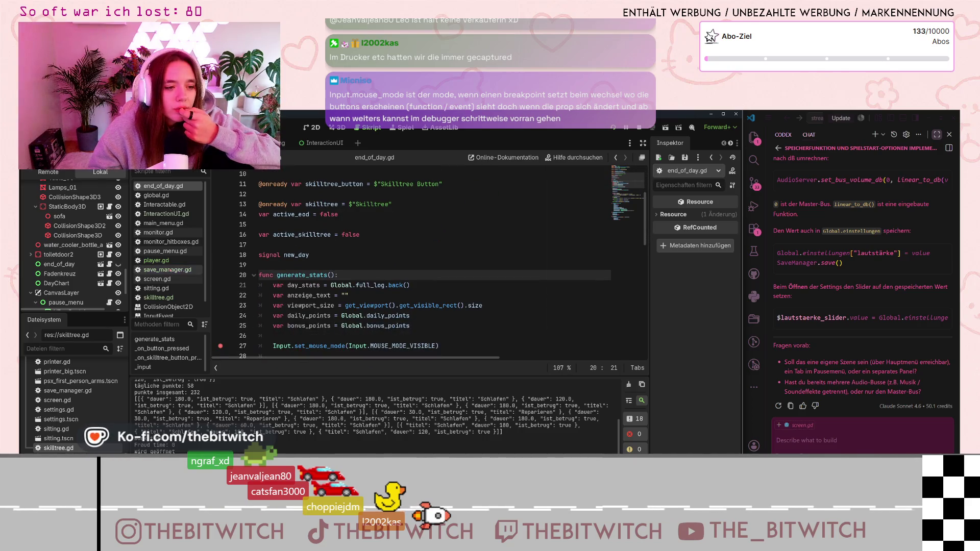
left_click(156, 262)
scroll(409, 255, "down", 14)
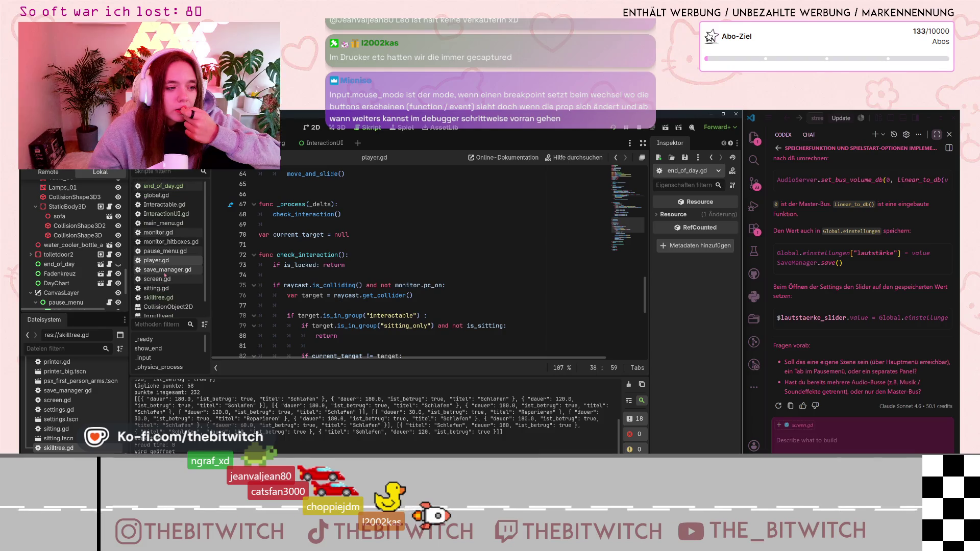
In global.gd, put the caret at the start of line 84, the mouse-visible call.
left_click(156, 195)
scroll(371, 253, "down", 9)
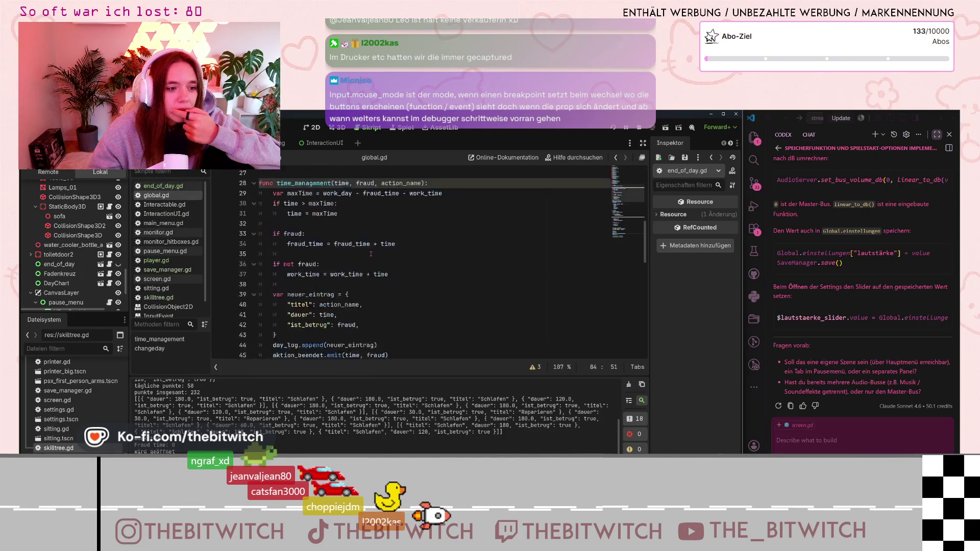
scroll(371, 253, "down", 4)
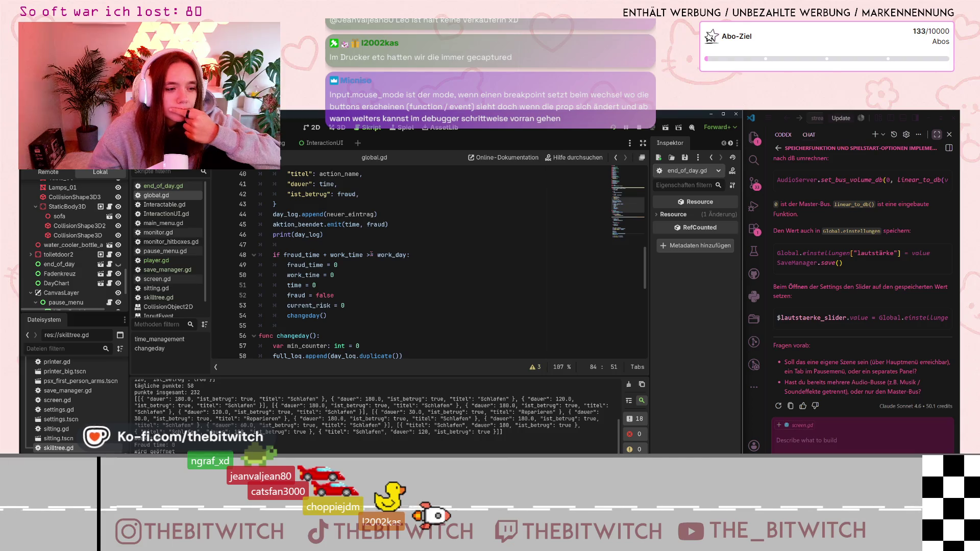
scroll(372, 254, "up", 4)
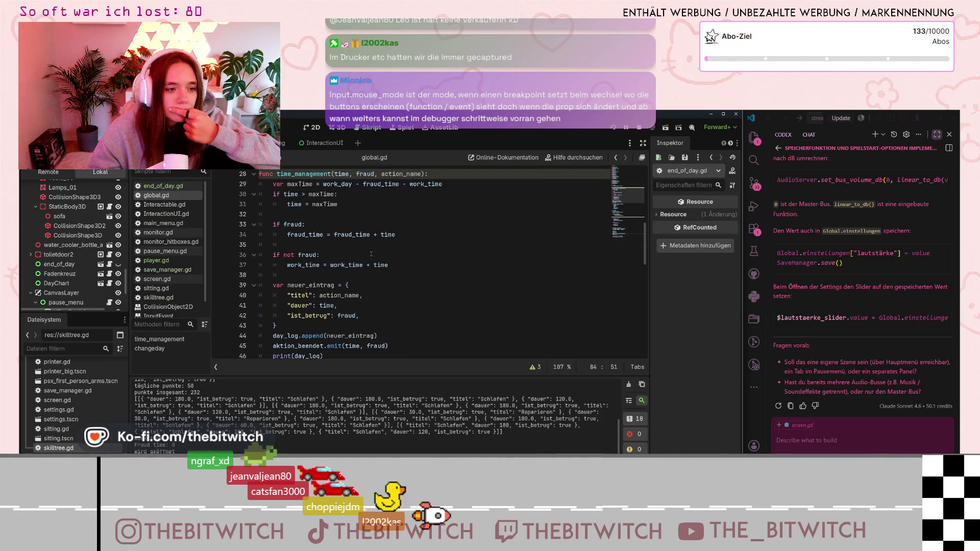
scroll(323, 280, "down", 3)
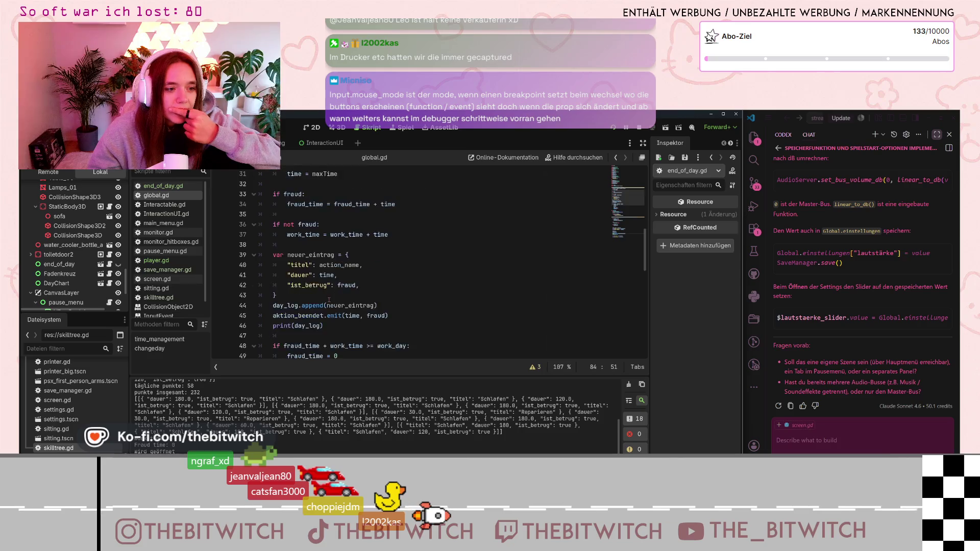
scroll(281, 256, "down", 2)
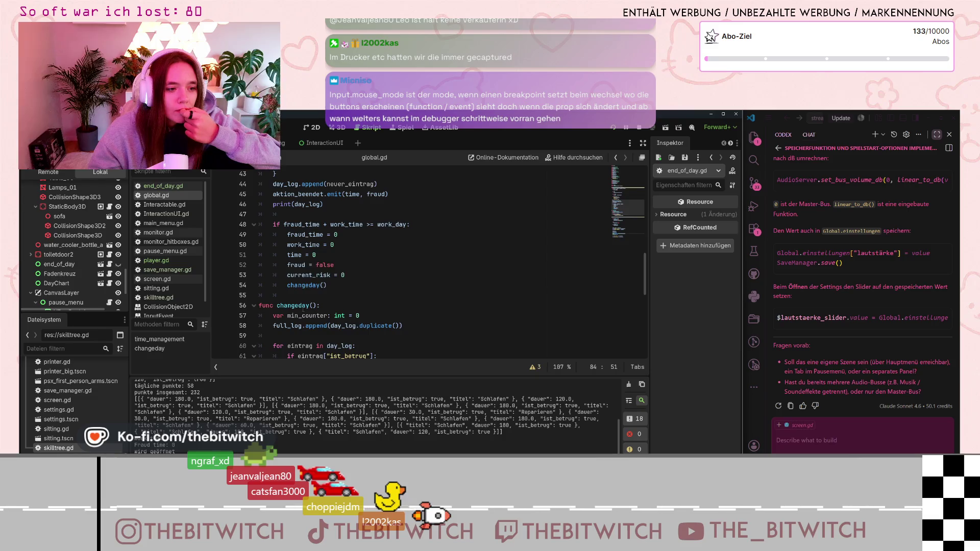
scroll(384, 284, "down", 2)
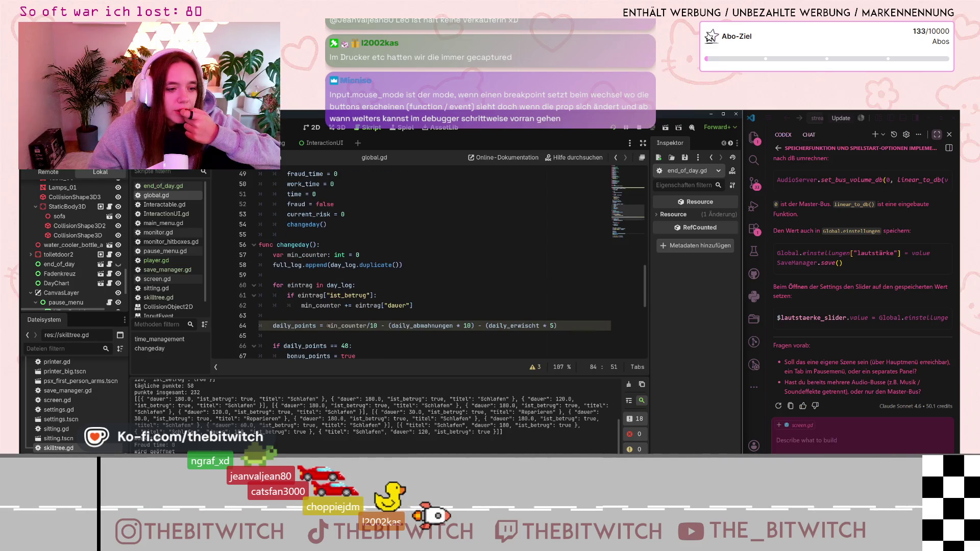
scroll(323, 313, "down", 1)
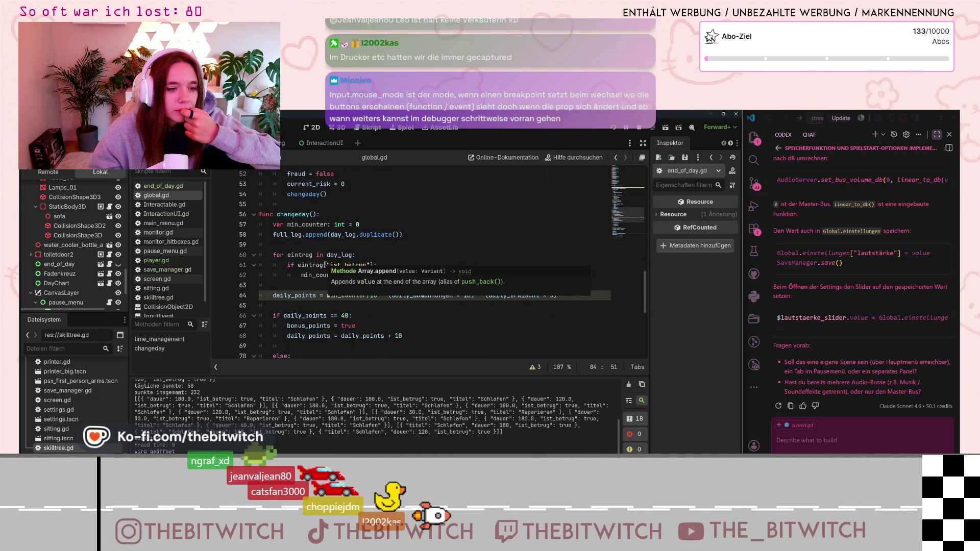
scroll(322, 256, "down", 6)
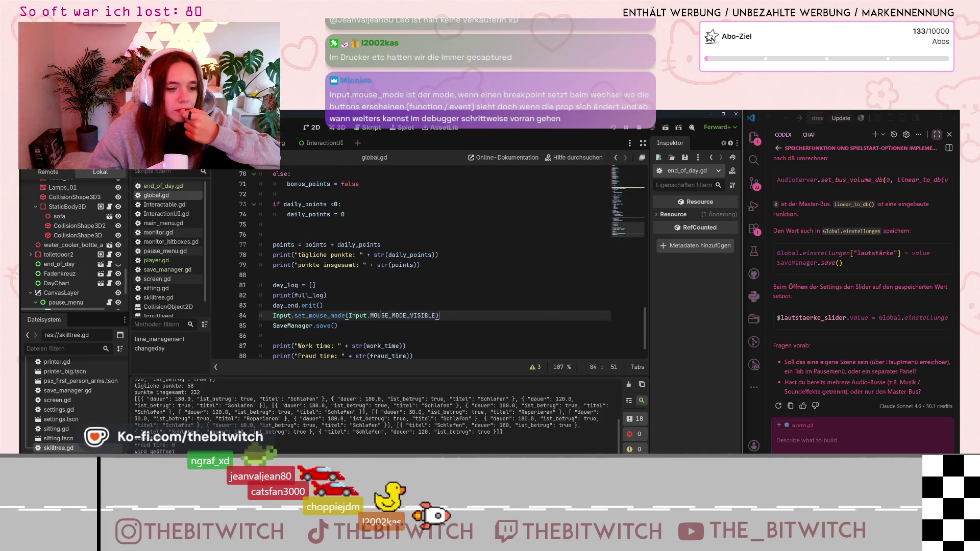
left_click(432, 317)
key("Up")
key("Up")
key("Up")
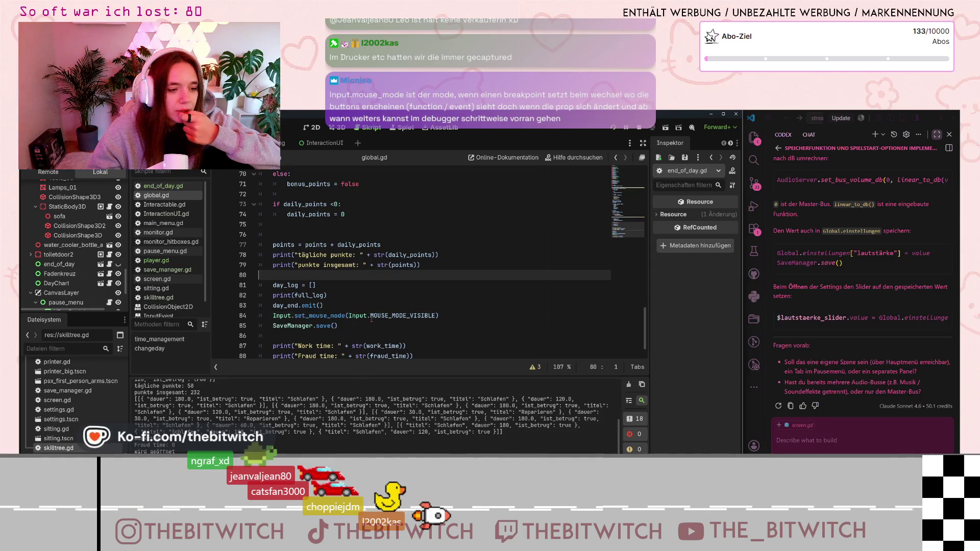
scroll(373, 323, "down", 1)
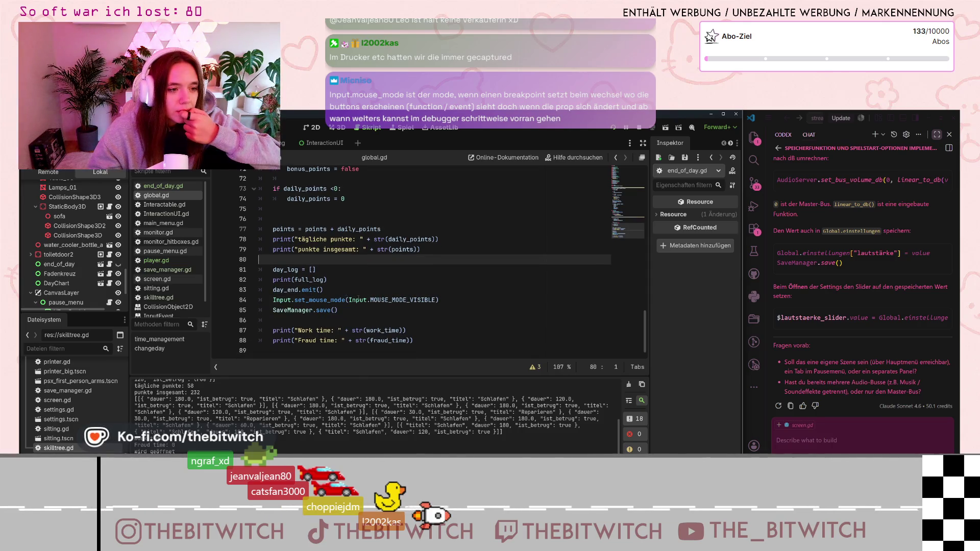
left_click(271, 299)
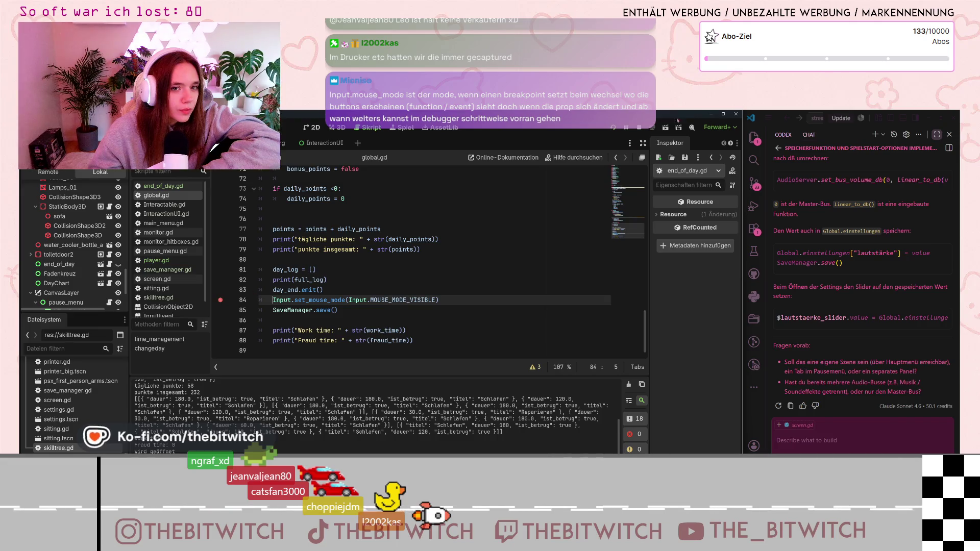
Run the project, load the saved game, walk to the sofa and sleep on it.
key("F5")
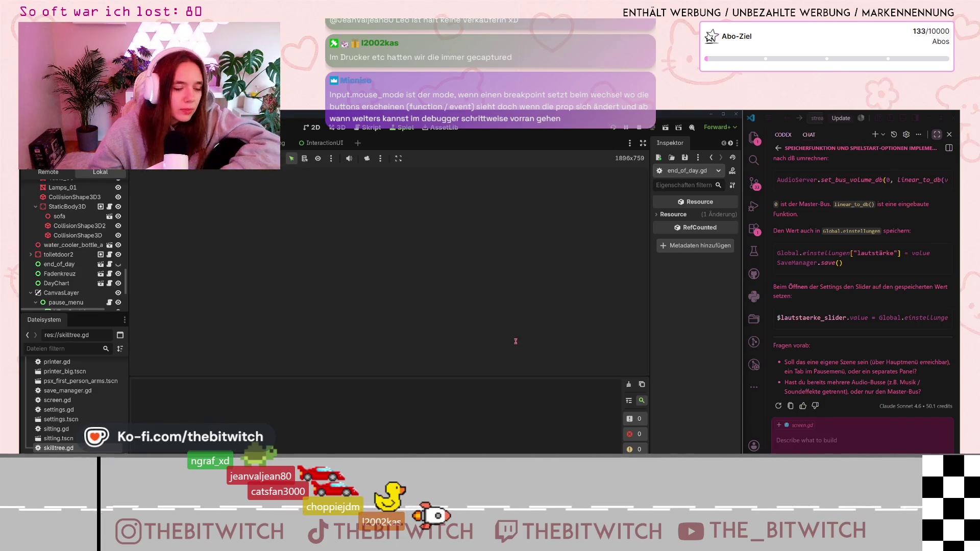
left_click(433, 266)
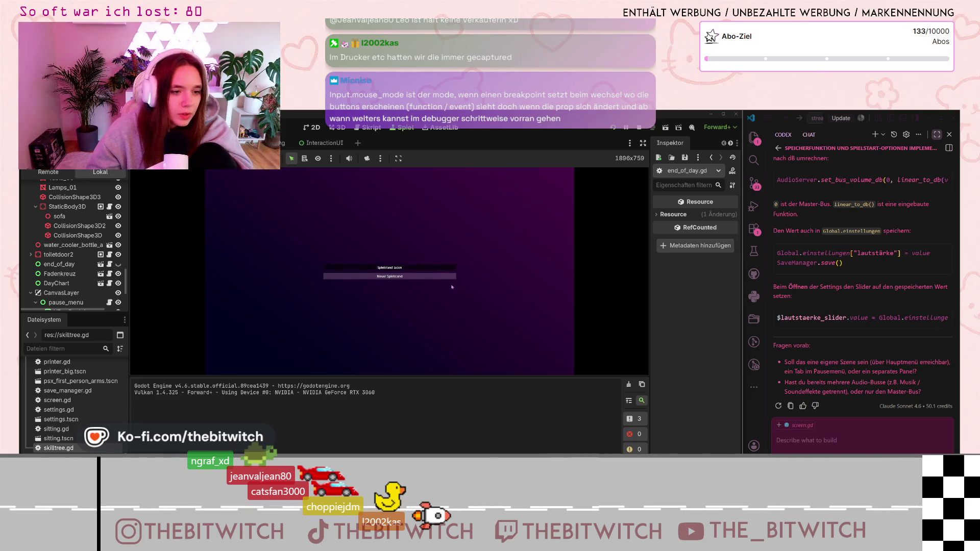
key("w")
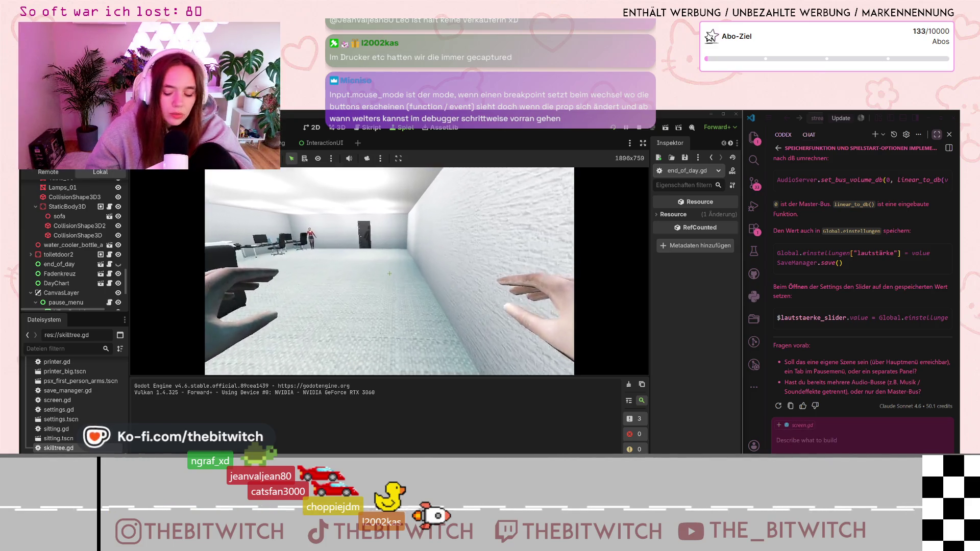
key("w")
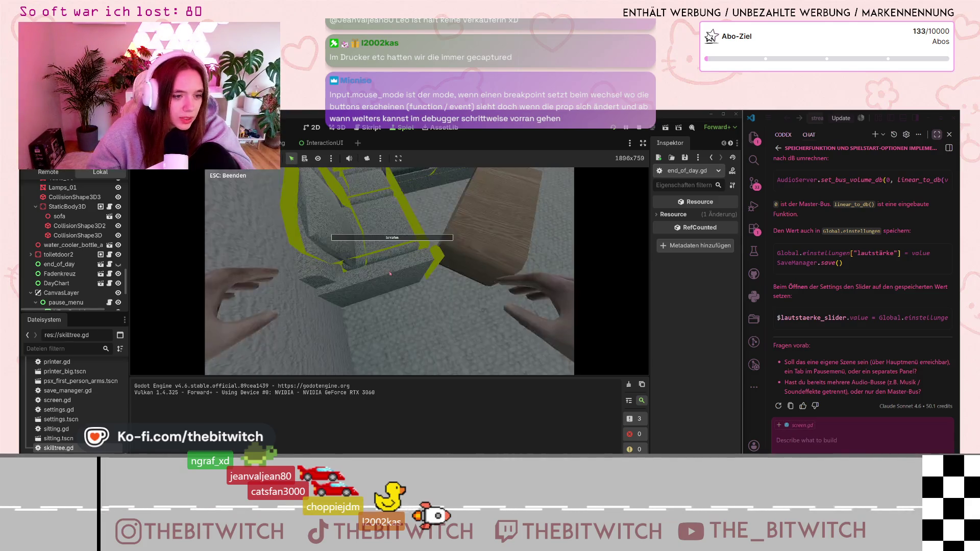
key("e")
key("e")
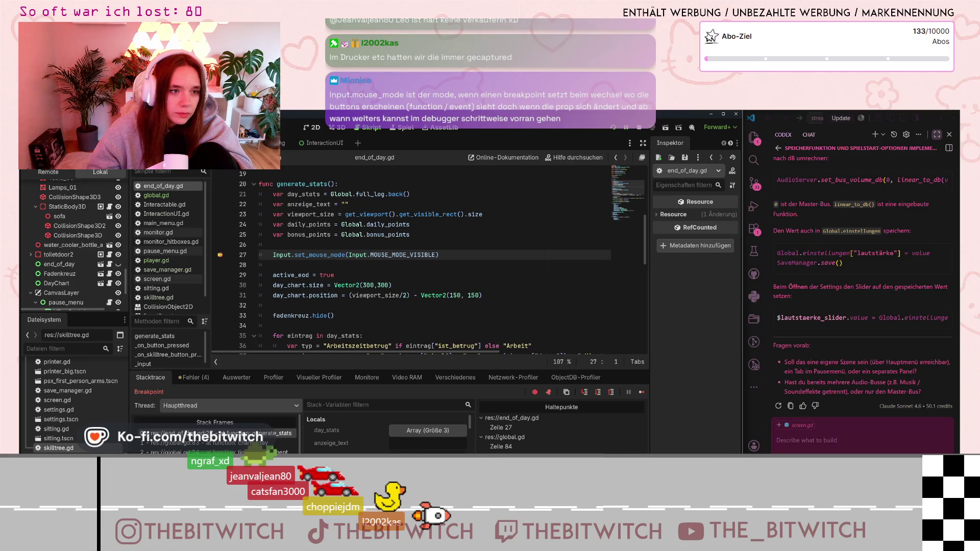
Check the Display > Window mode in Project Settings, leaving it on Windowed.
left_click(59, 126)
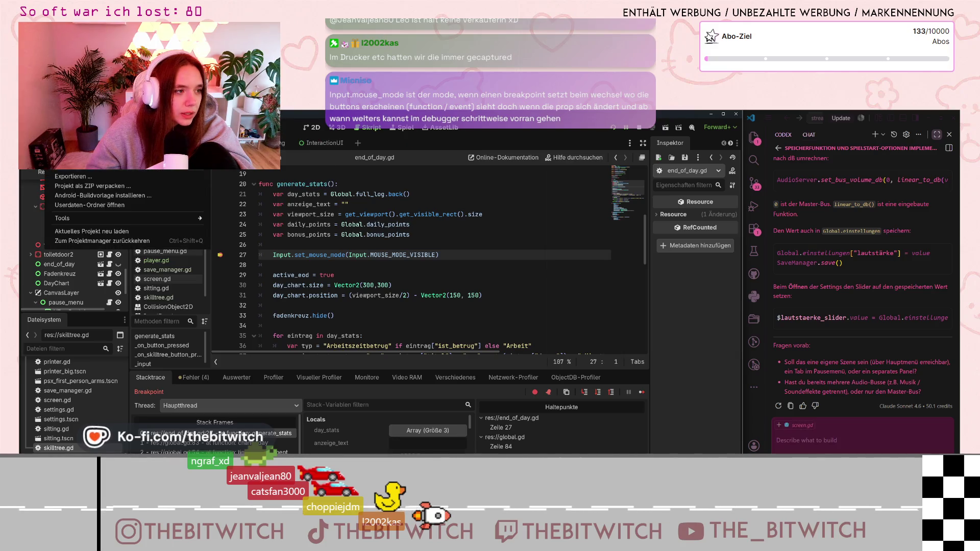
left_click(71, 153)
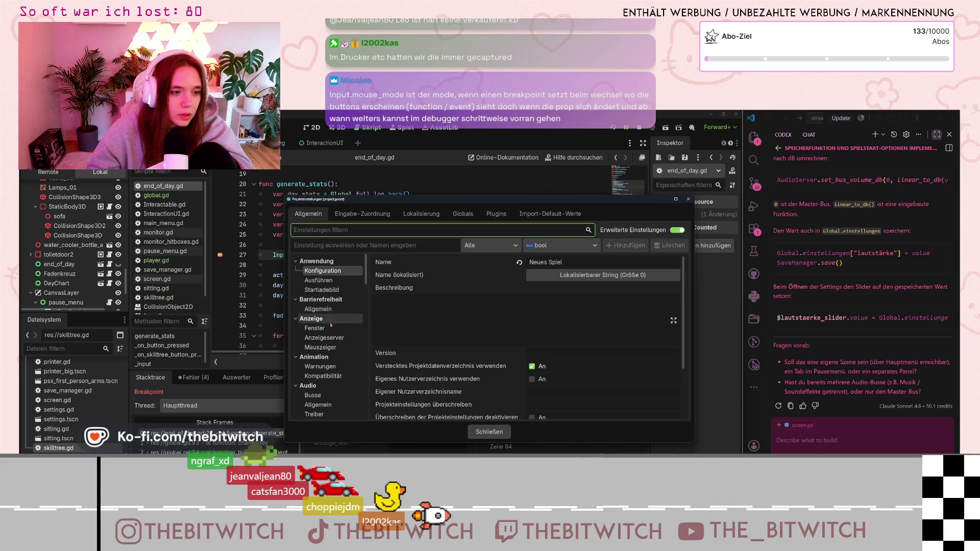
left_click(331, 327)
left_click(560, 301)
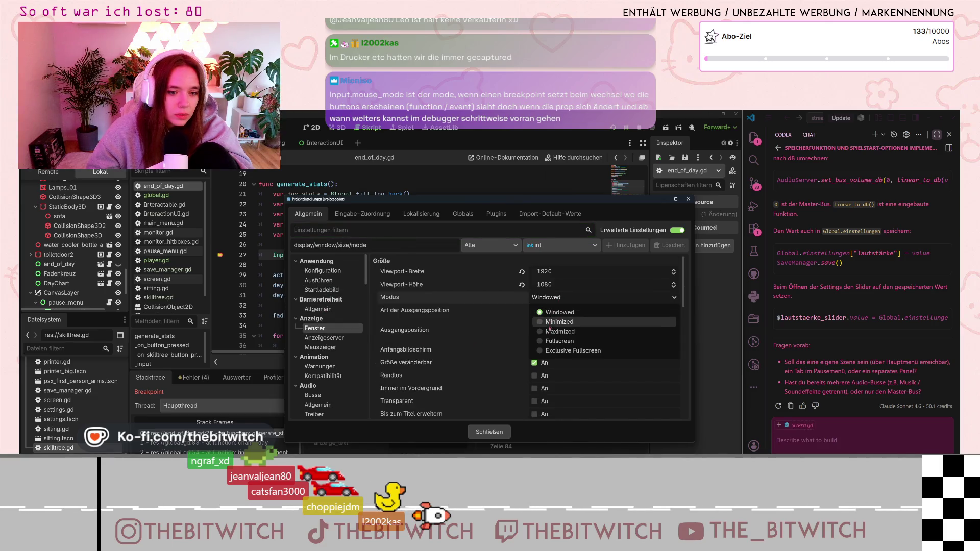
key("Escape")
left_click(489, 432)
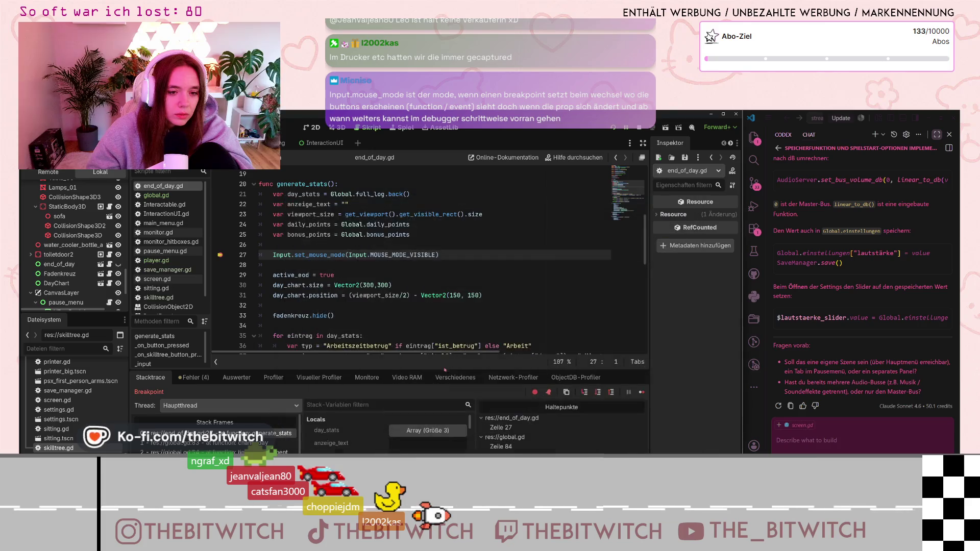
Stop the paused debug run, relaunch the game, and open the InteractionUI scene.
left_click(640, 128)
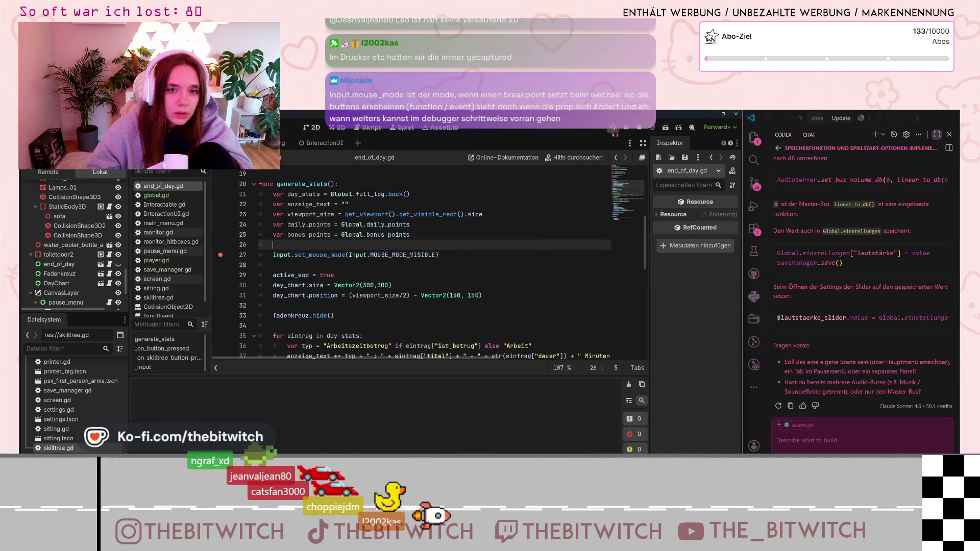
left_click(613, 127)
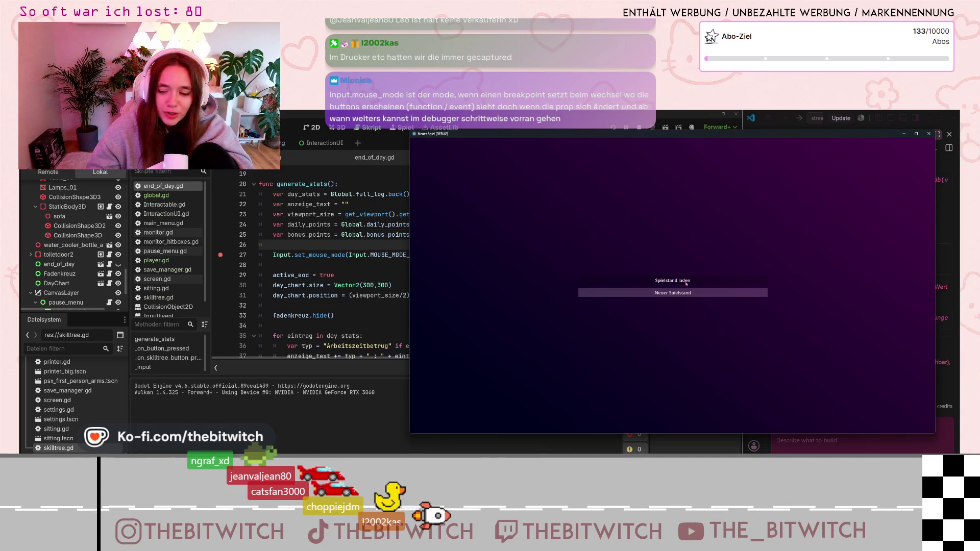
left_click(315, 162)
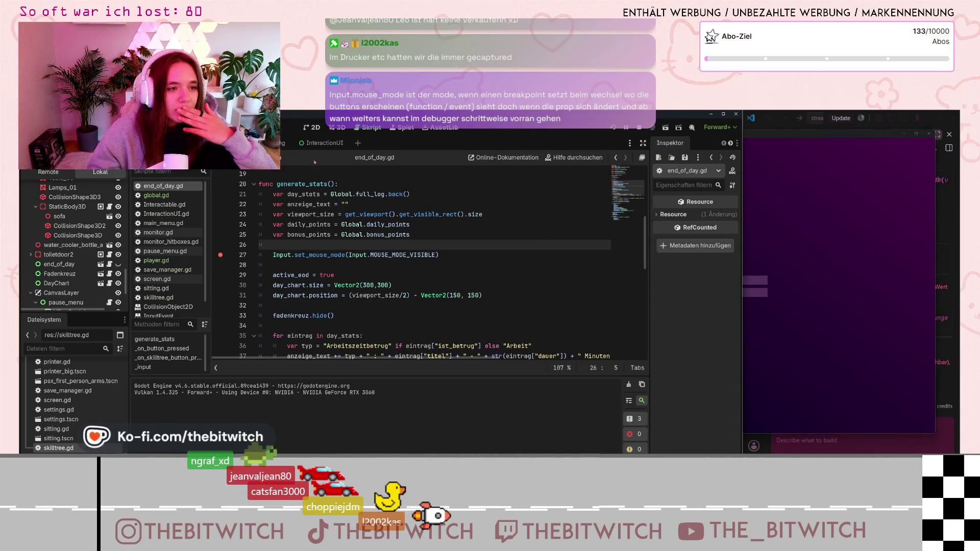
left_click(320, 145)
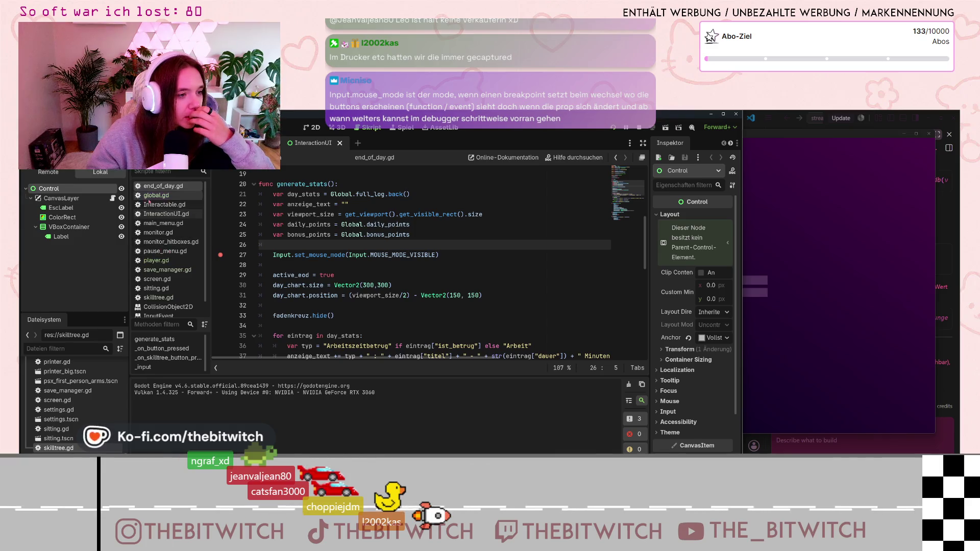
In InteractionUI.gd, comment out the Input.set_mouse_mode(VISIBLE) line in _open_menu.
left_click(161, 205)
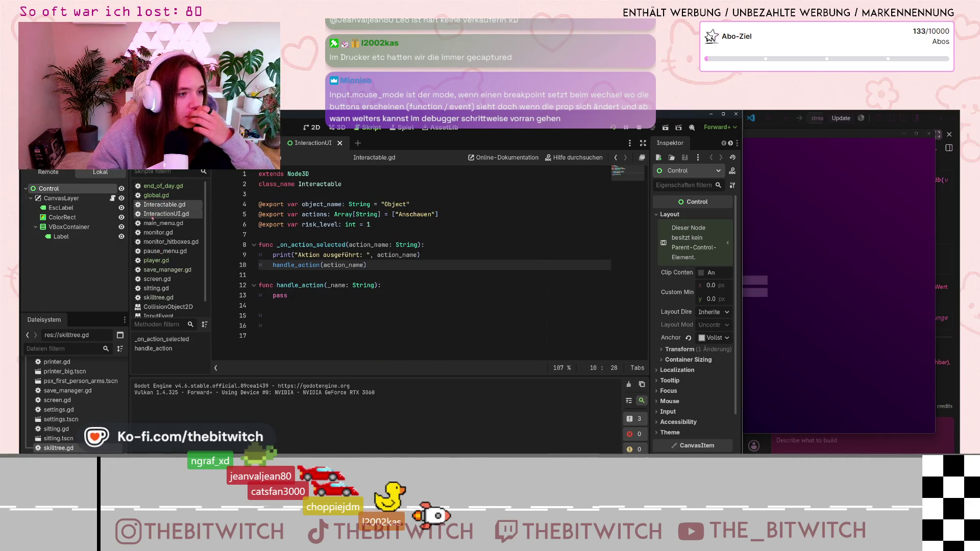
left_click(151, 219)
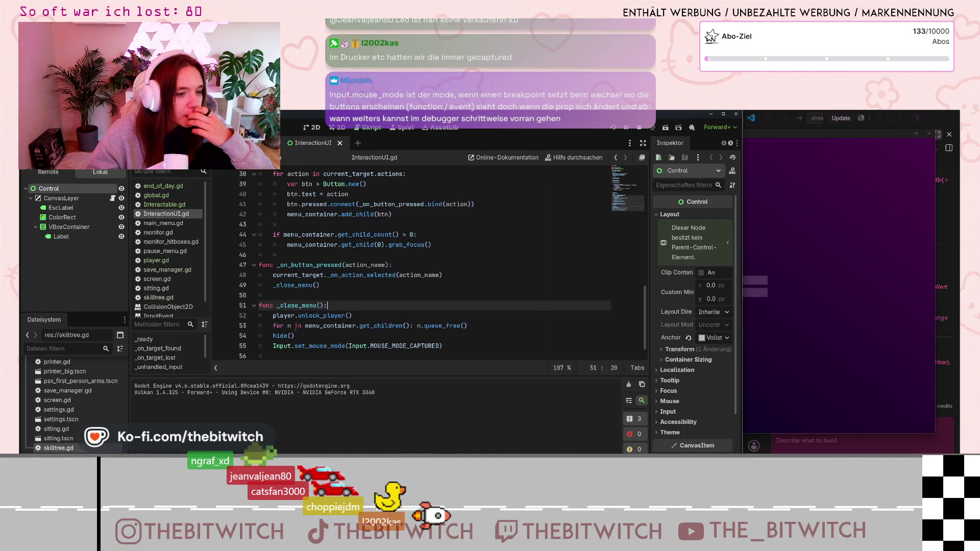
left_click(273, 346)
type("#")
scroll(306, 326, "up", 6)
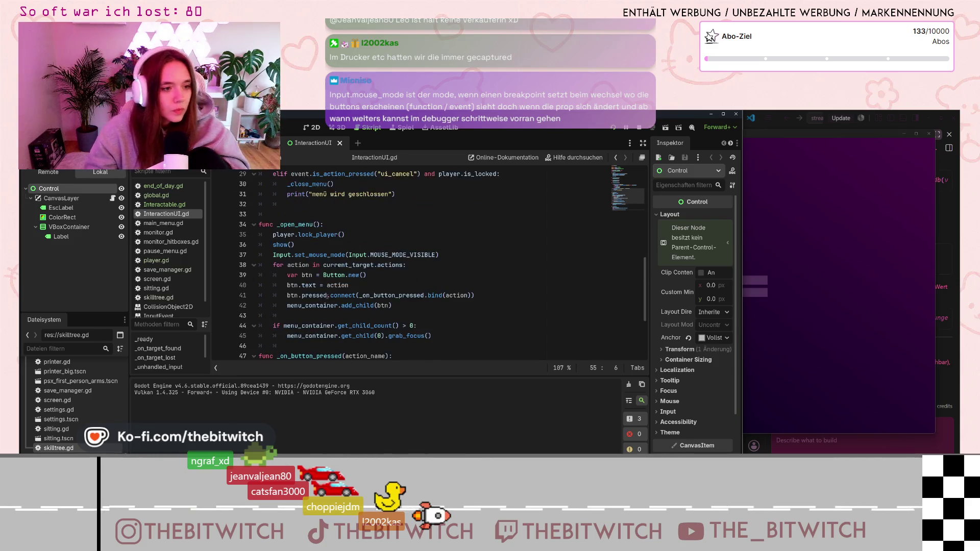
scroll(321, 299, "down", 4)
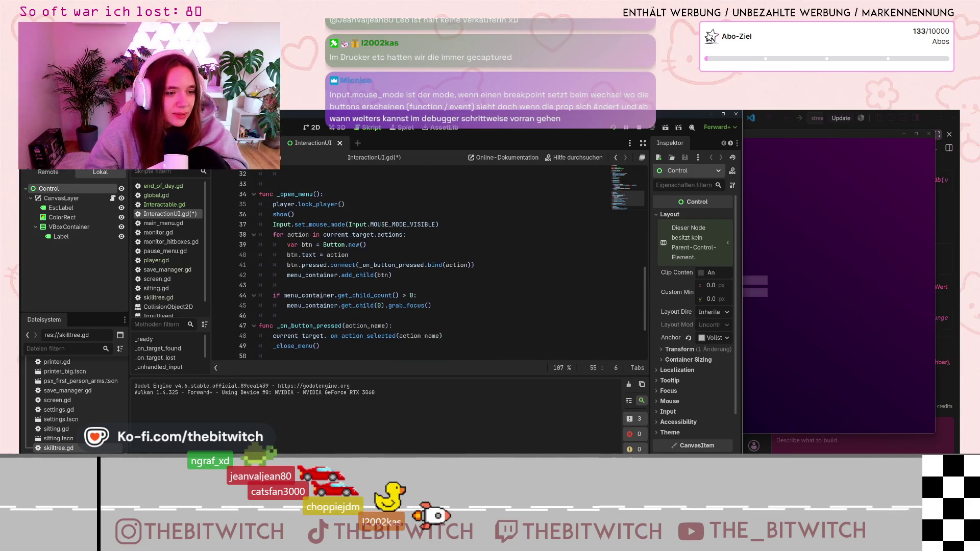
scroll(275, 235, "down", 2)
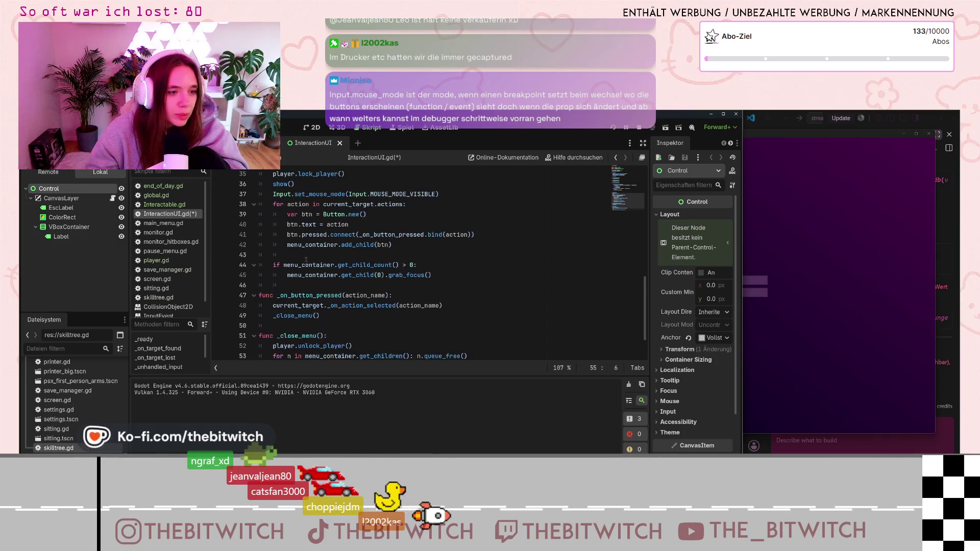
scroll(291, 250, "up", 6)
scroll(305, 263, "up", 3)
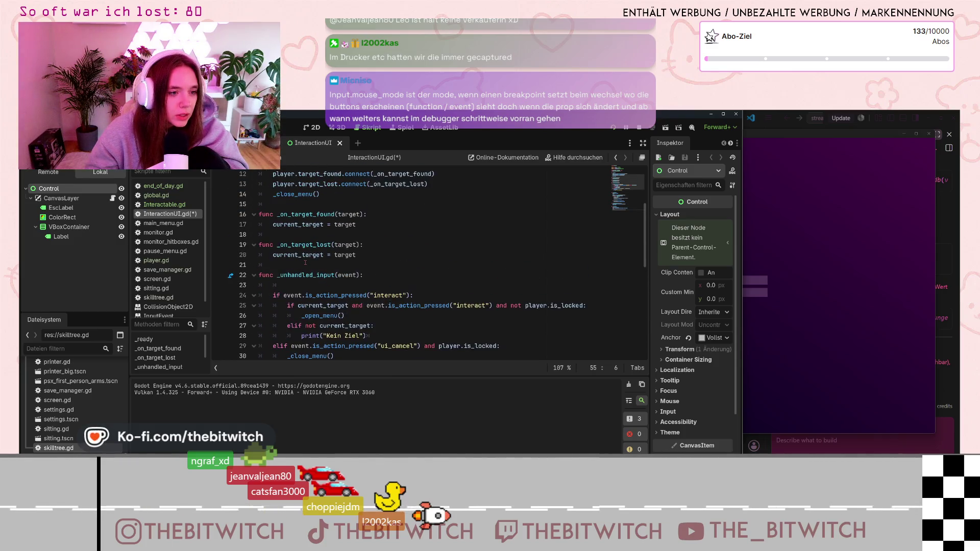
scroll(305, 263, "up", 4)
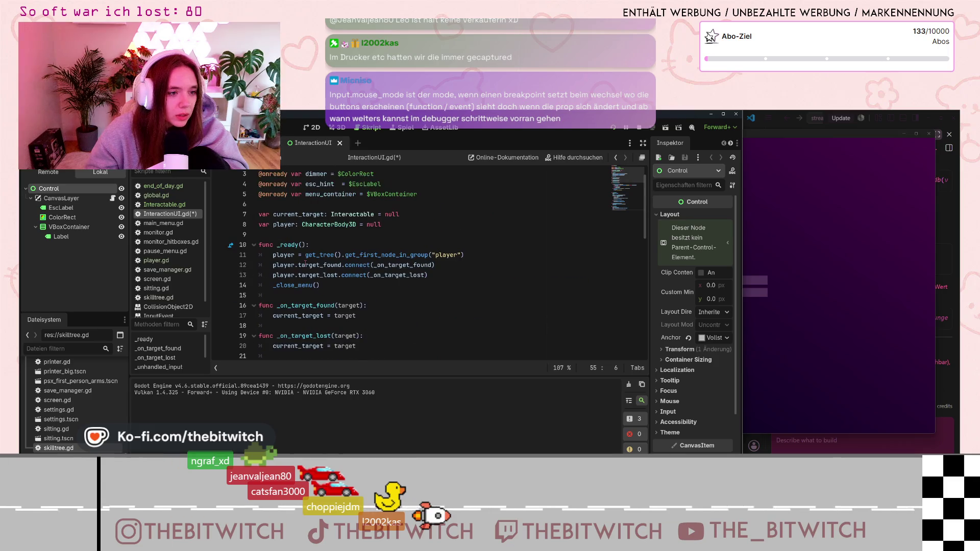
scroll(301, 298, "down", 7)
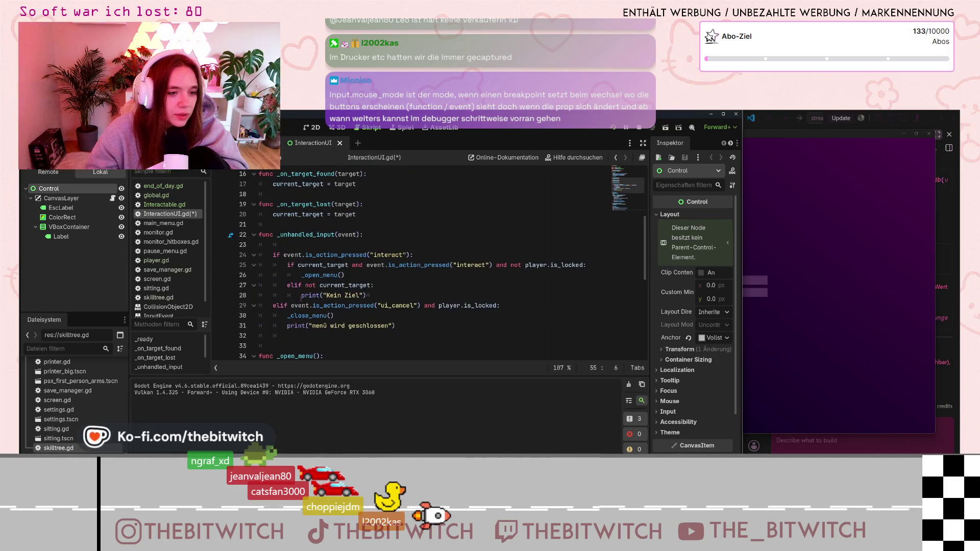
scroll(301, 300, "down", 1)
left_click(273, 295)
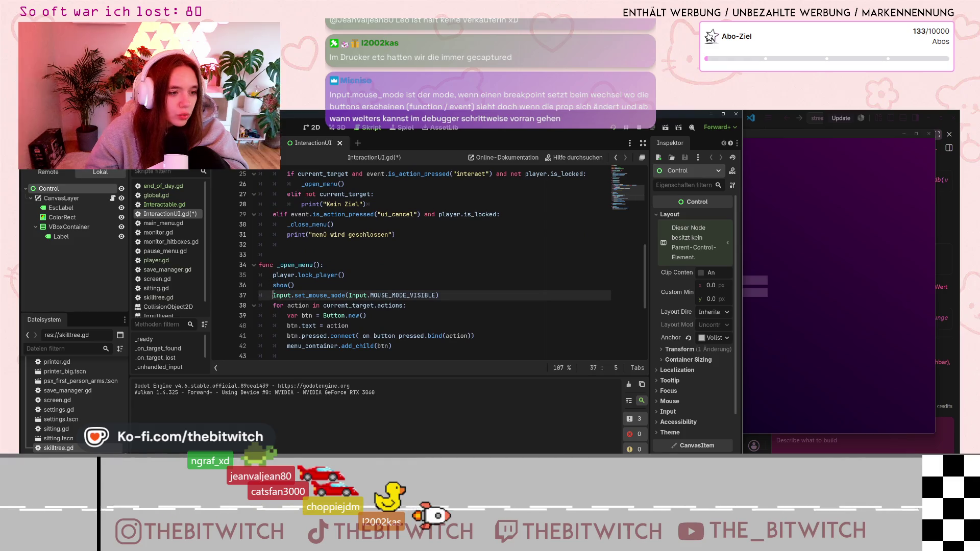
key("ctrl+k")
Do a quick test run, stop it, and save the edited script.
key("F5")
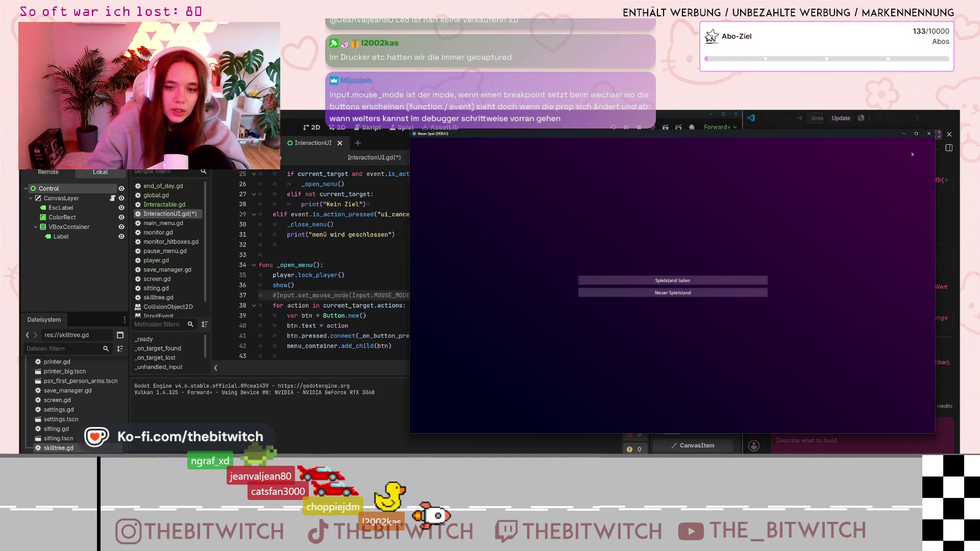
left_click(929, 134)
left_click(273, 254)
key("ctrl+s")
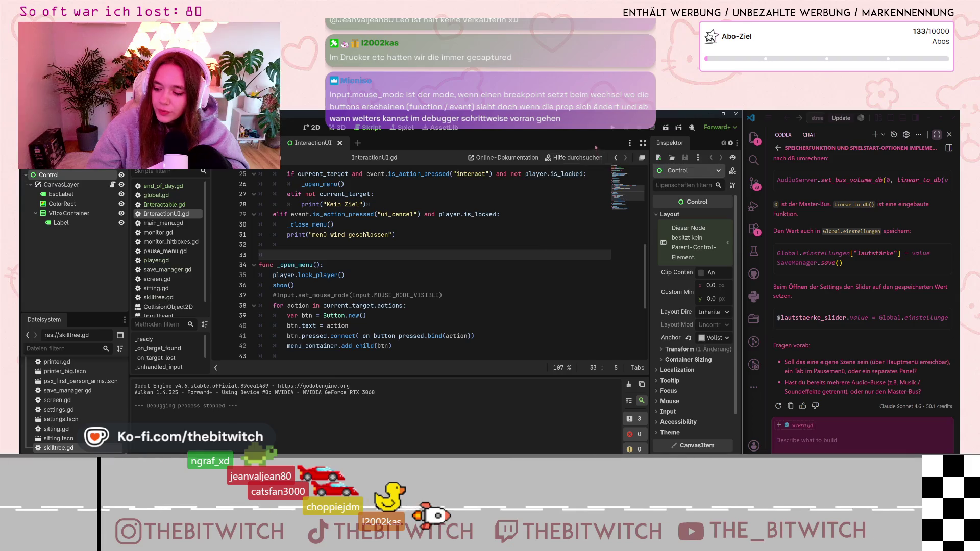
Relaunch the game, start a new save, try the printer, then sleep on the sofa.
left_click(624, 127)
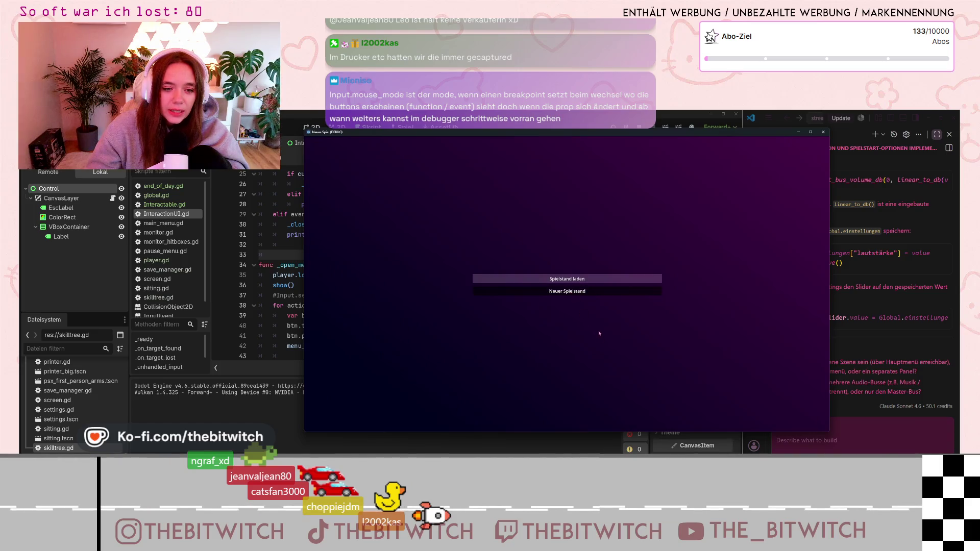
left_click(597, 291)
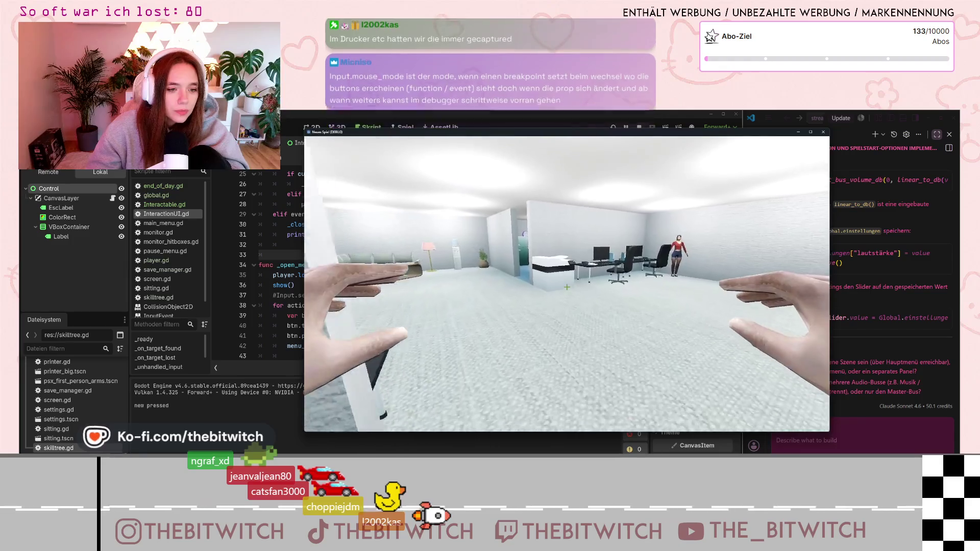
key("w")
key("e")
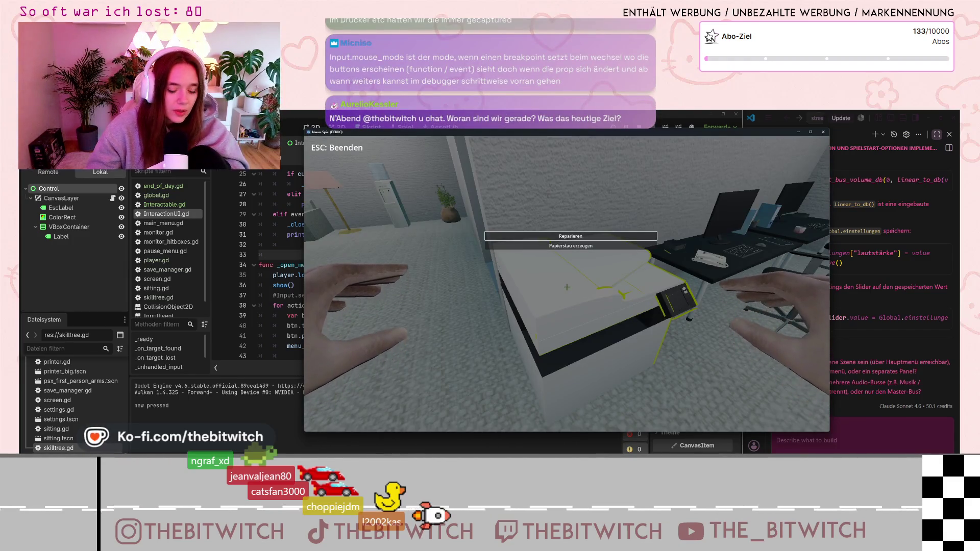
key("Escape")
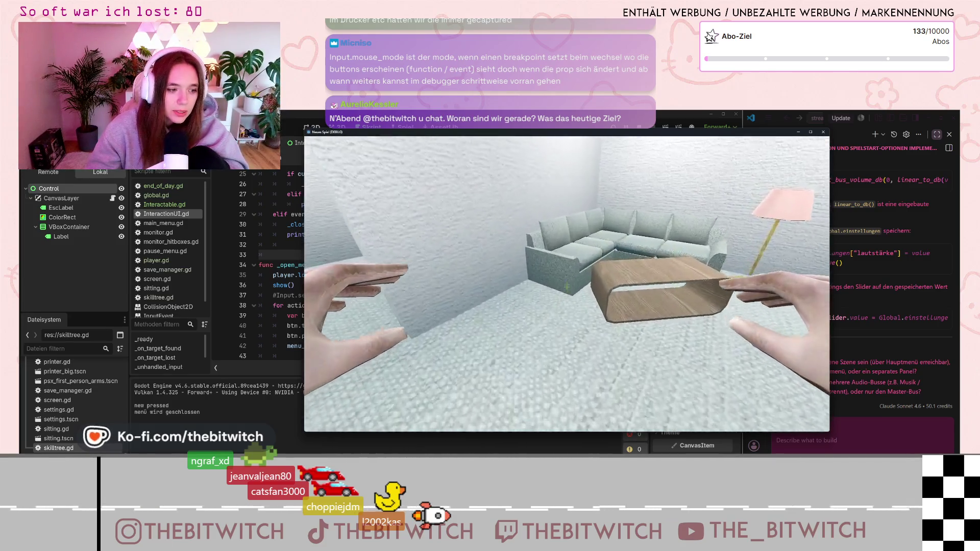
key("w")
key("e")
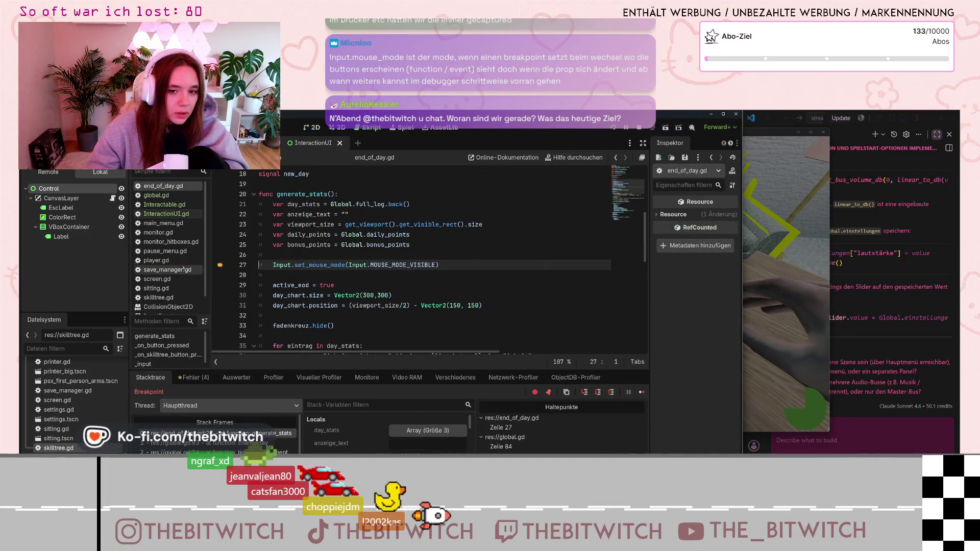
Remove the line-27 breakpoint in end_of_day.gd, continue, stop, and relaunch the game.
left_click(220, 265)
left_click(376, 295)
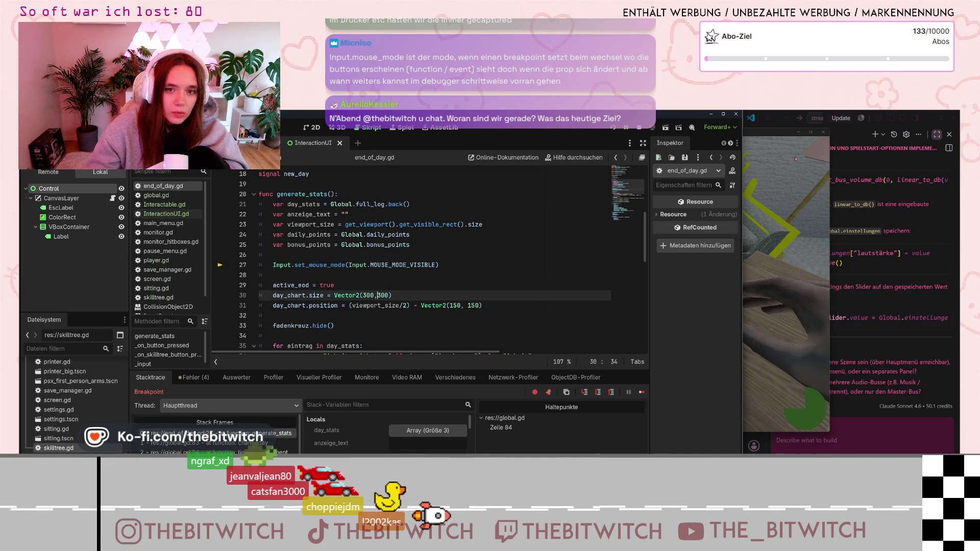
key("F12")
key("F8")
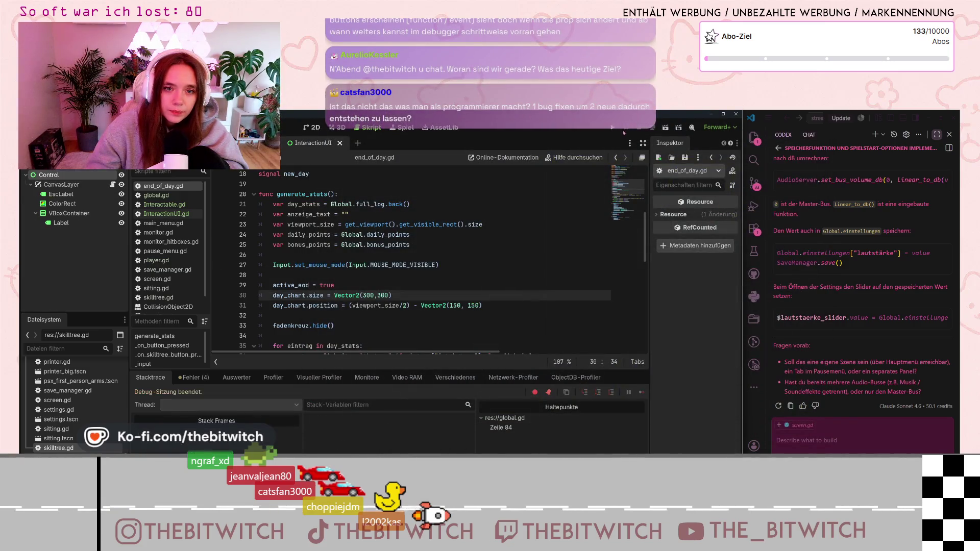
key("F5")
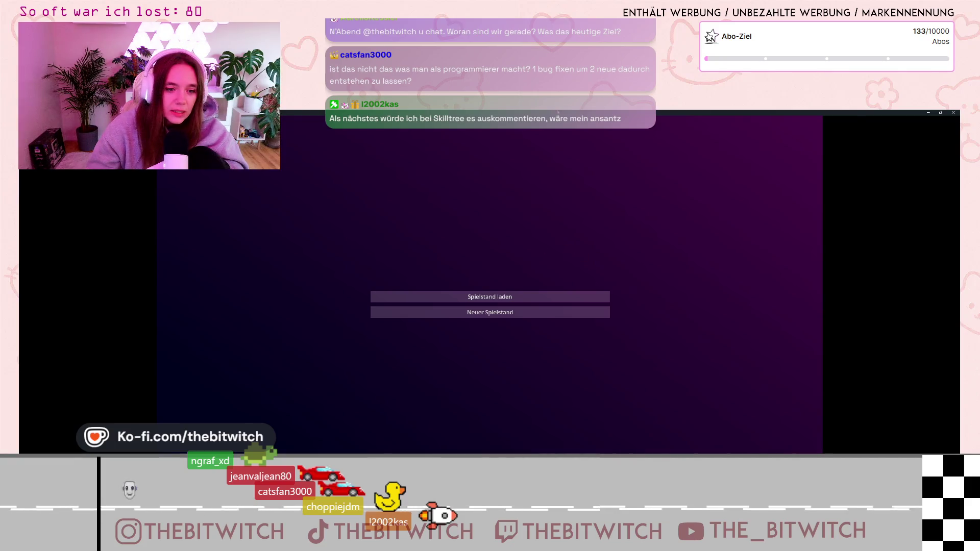
Shrink the game window, start a new game, and sleep on the sofa.
double_click(558, 113)
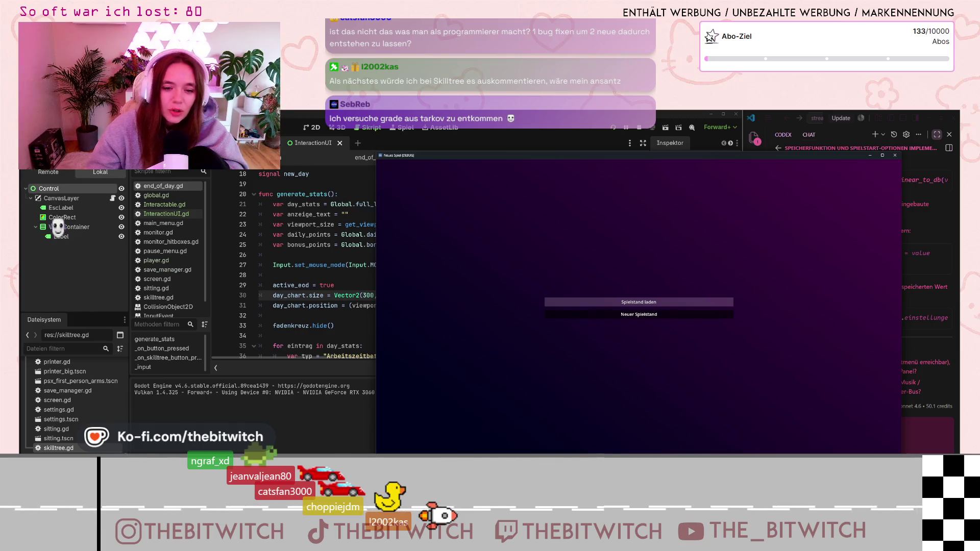
left_click(638, 315)
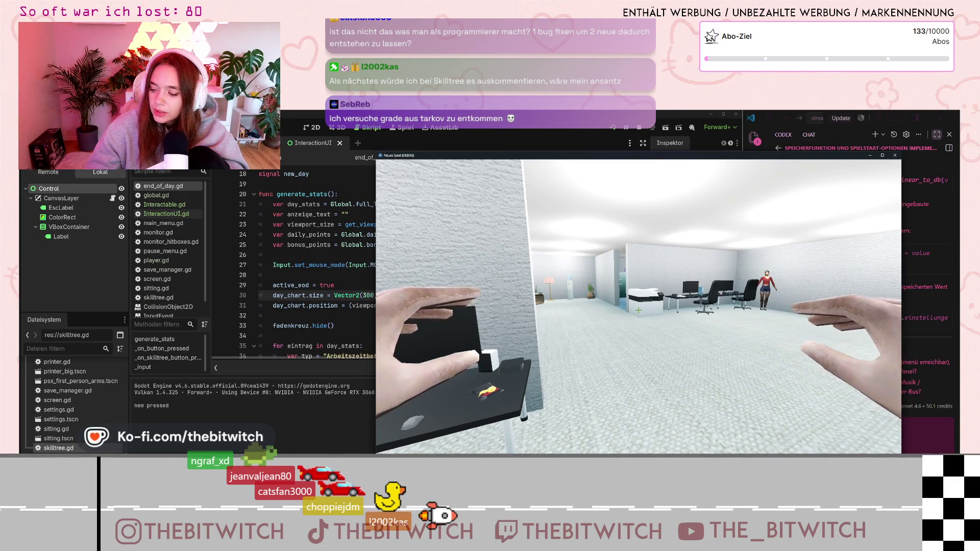
key("w")
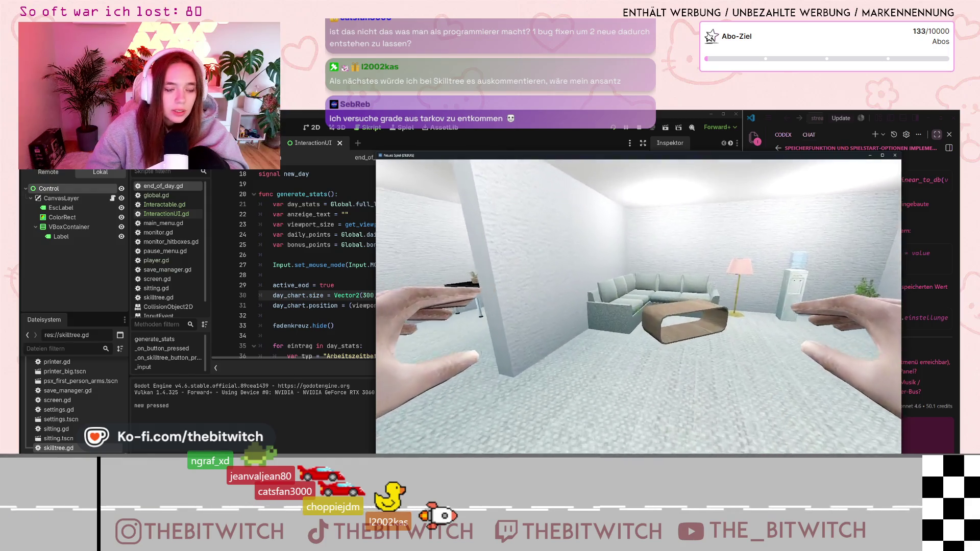
key("e")
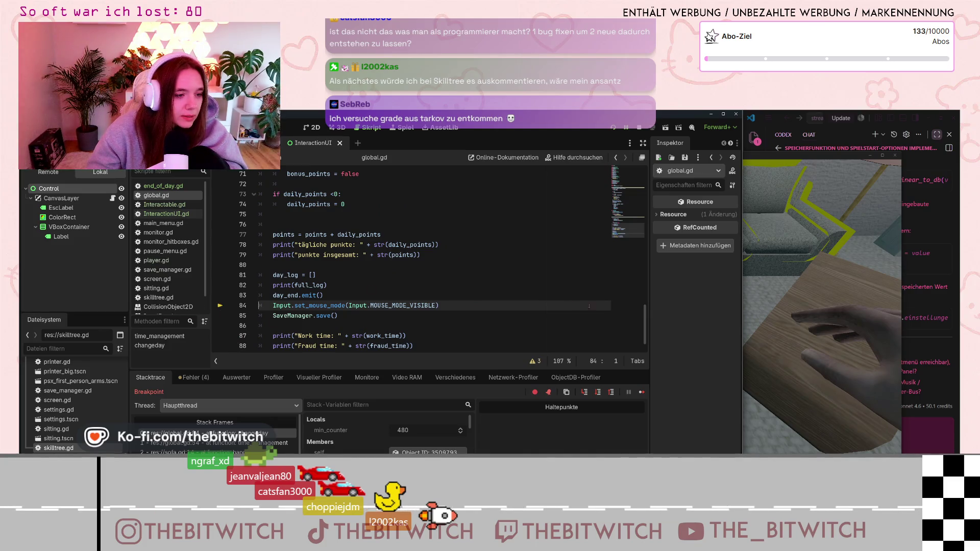
Stop the debug session, go to global.gd line 84, and run the game again.
left_click(552, 254)
left_click(442, 322)
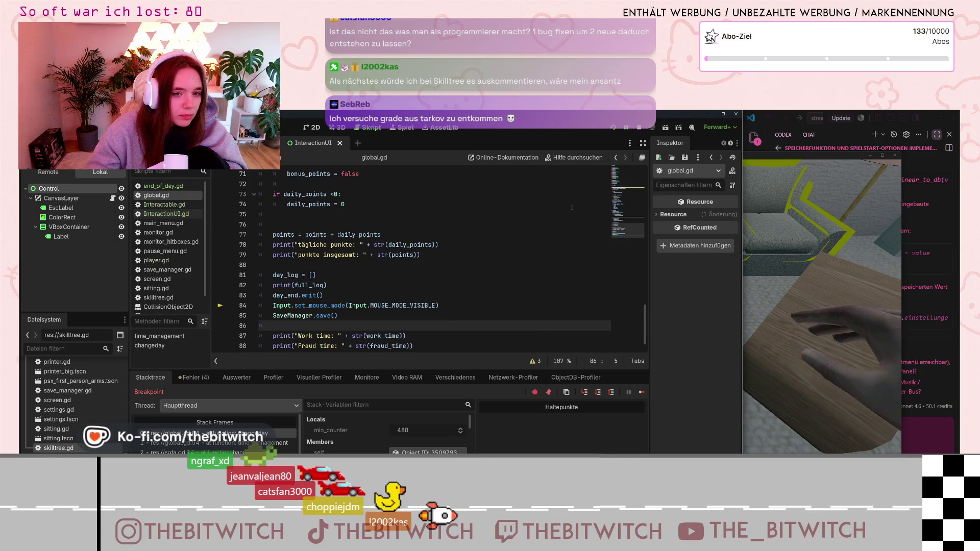
key("F8")
left_click(348, 295)
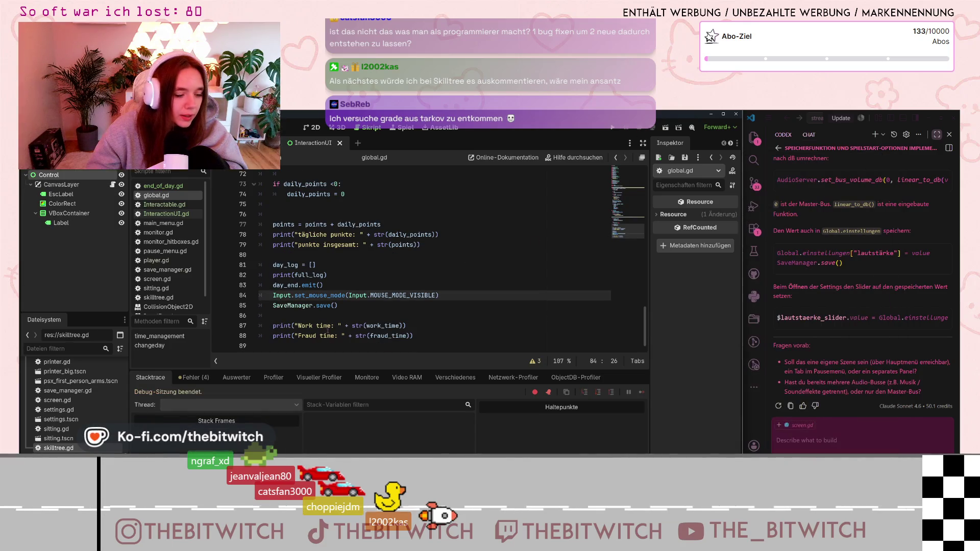
left_click(613, 127)
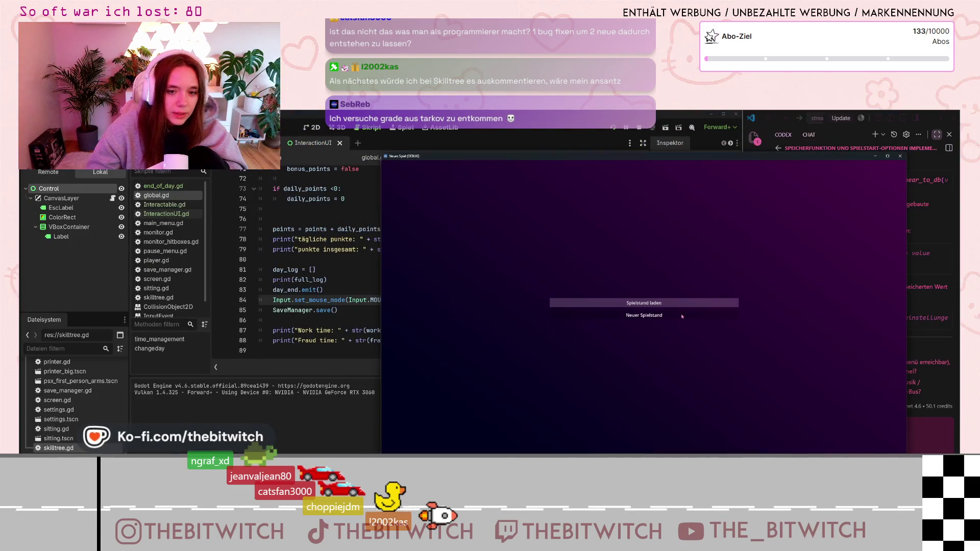
Start a new game, sleep on the sofa, and leave the skill tree for the day summary.
left_click(710, 316)
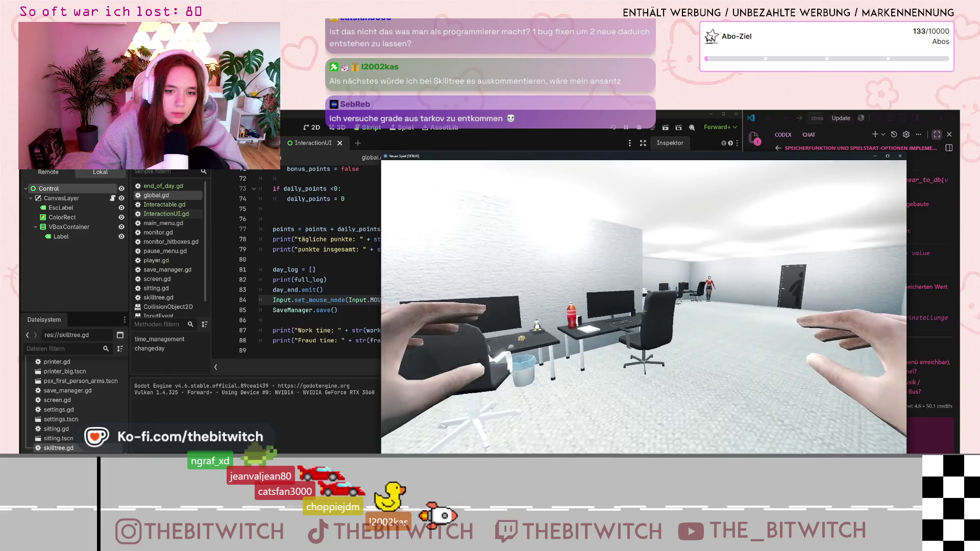
key("w")
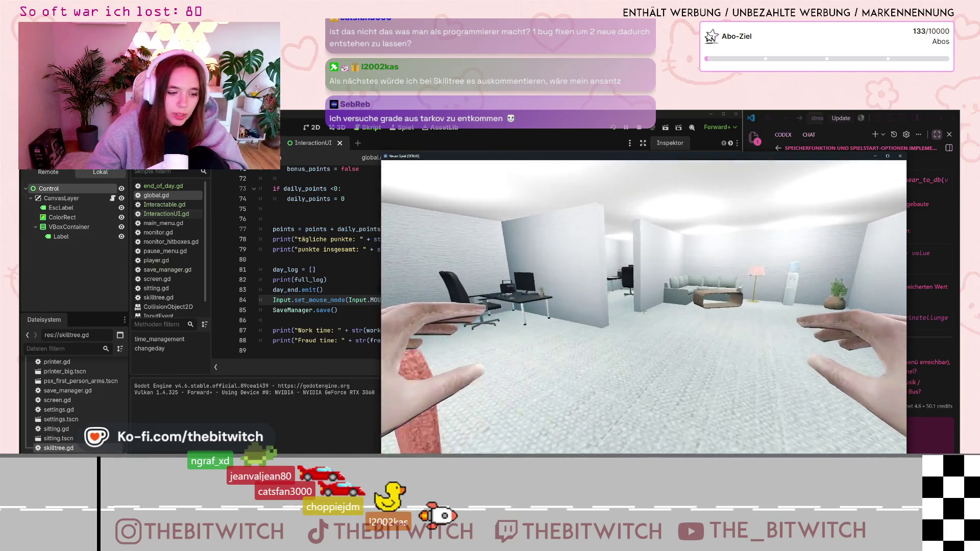
key("w")
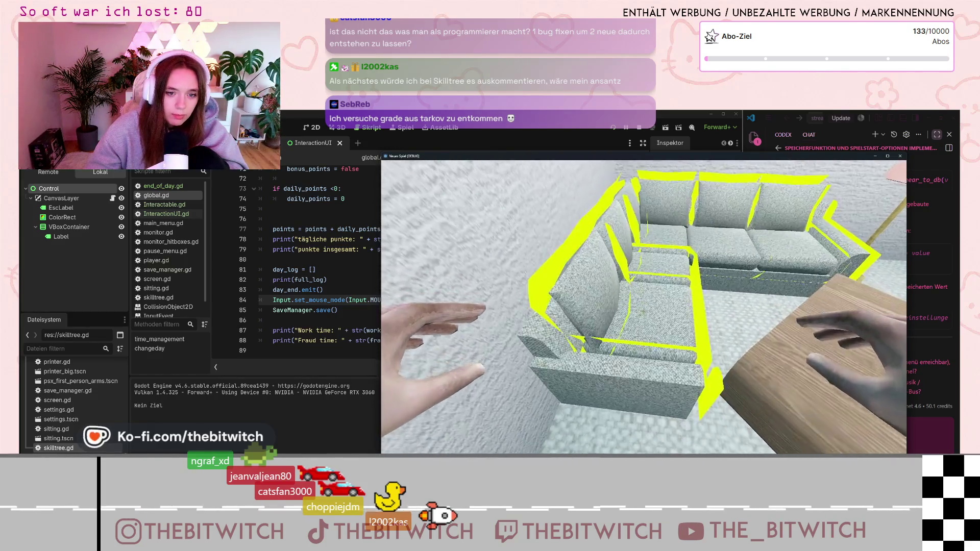
key("e")
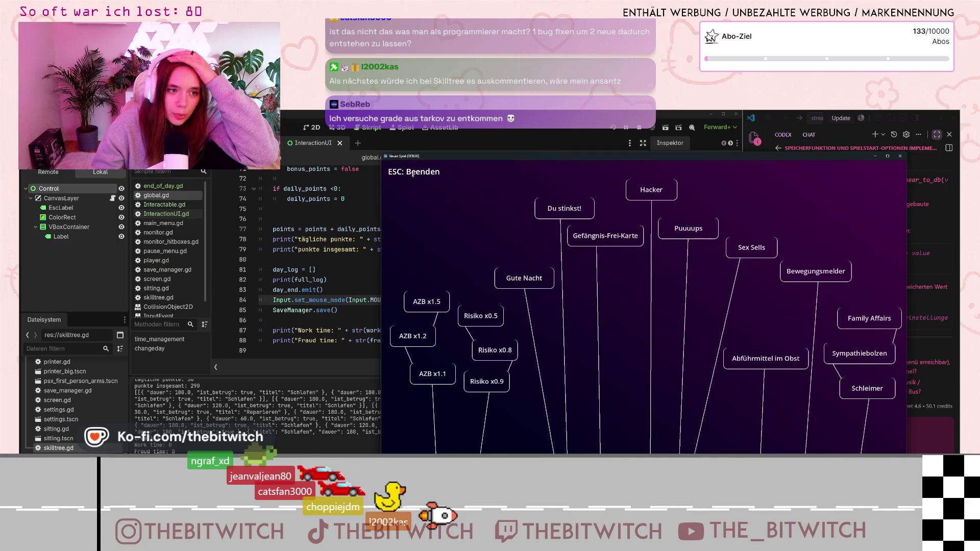
key("Escape")
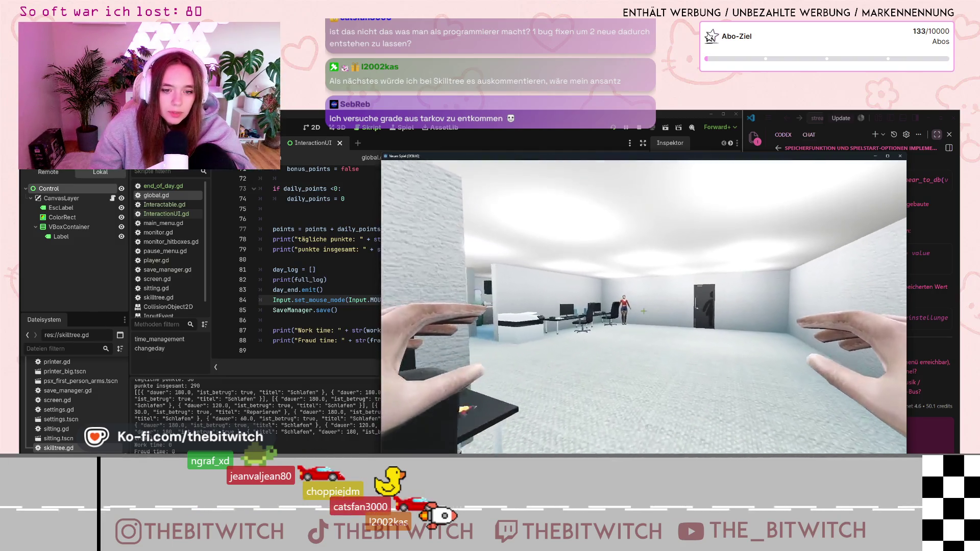
Walk to the desk, switch on the work monitor, then close the game window.
key("w")
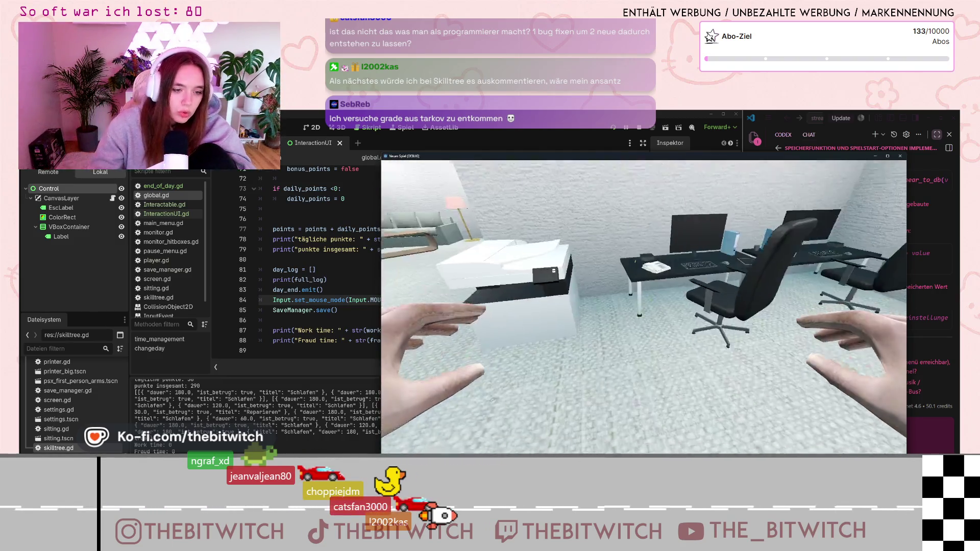
key("w")
key("e")
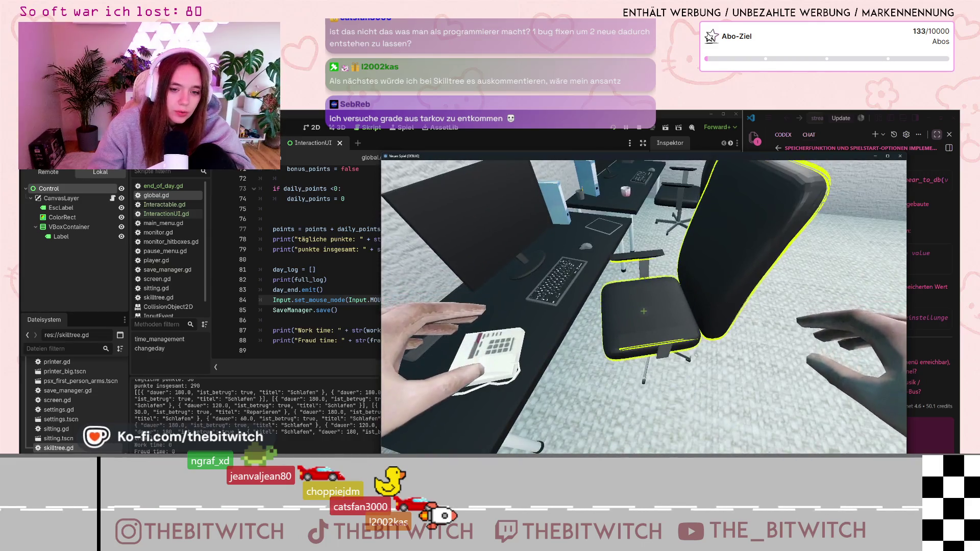
key("e")
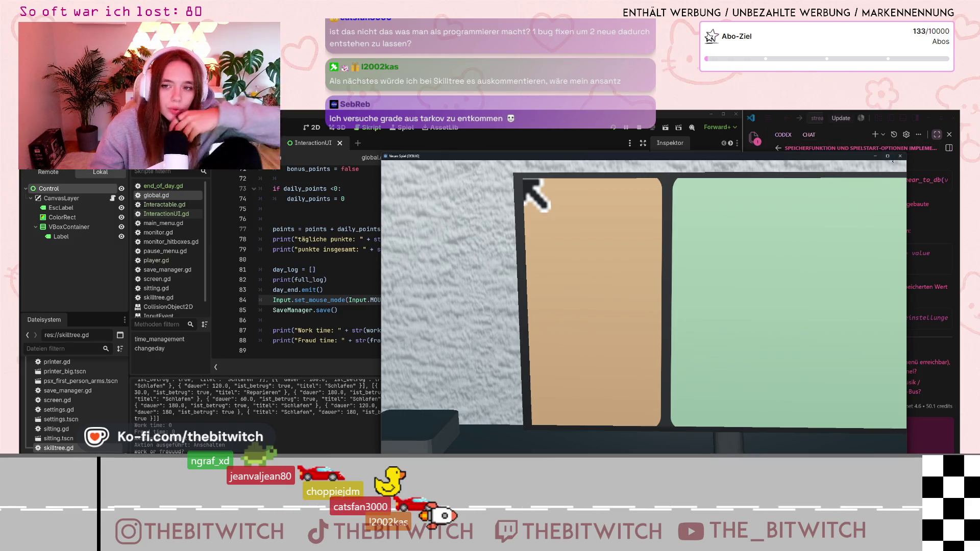
left_click(899, 159)
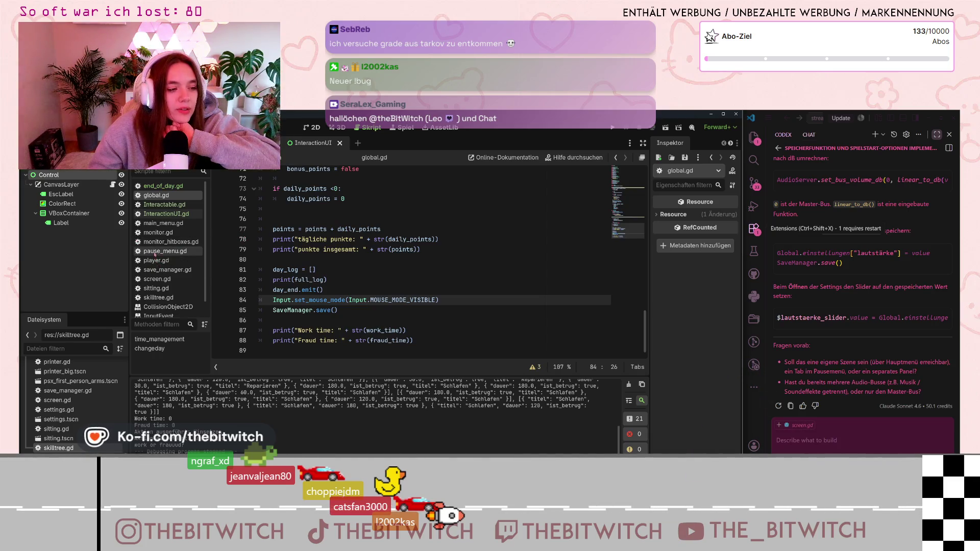
Close end_of_day.gd from the script list's context menu.
scroll(155, 254, "down", 1)
scroll(155, 257, "up", 1)
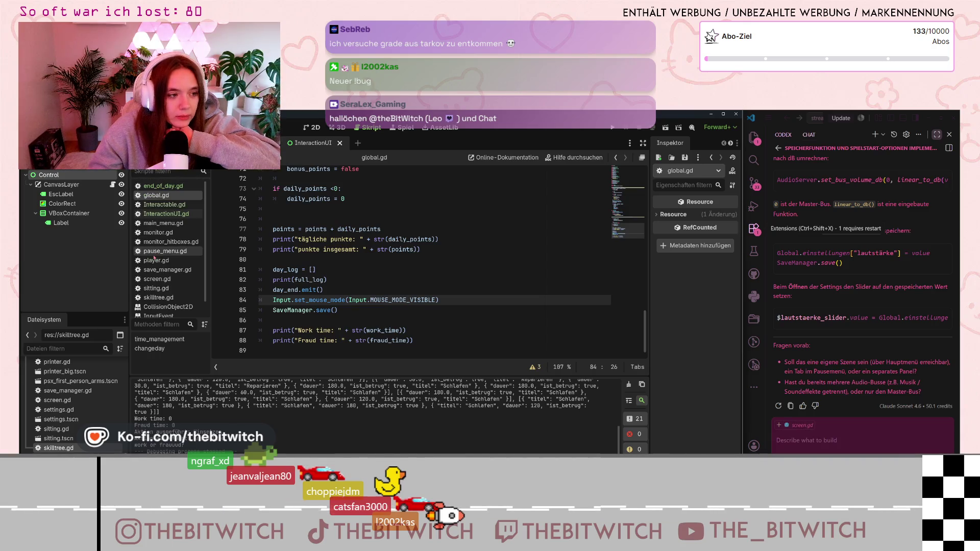
left_click(172, 187)
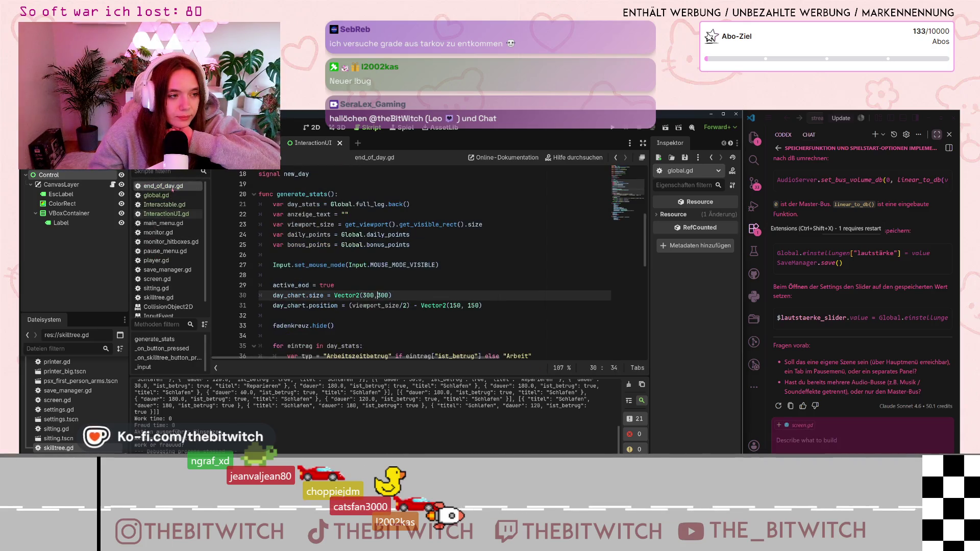
right_click(173, 189)
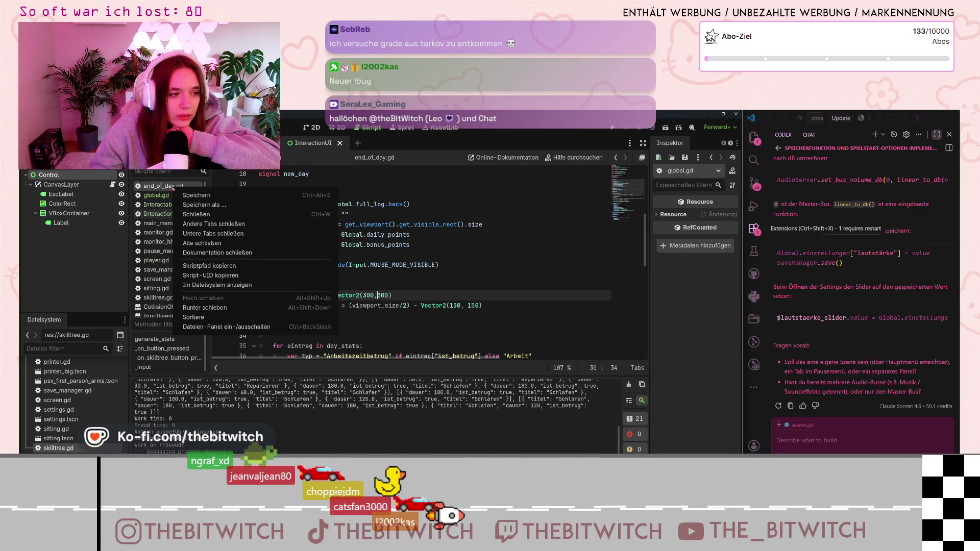
left_click(182, 215)
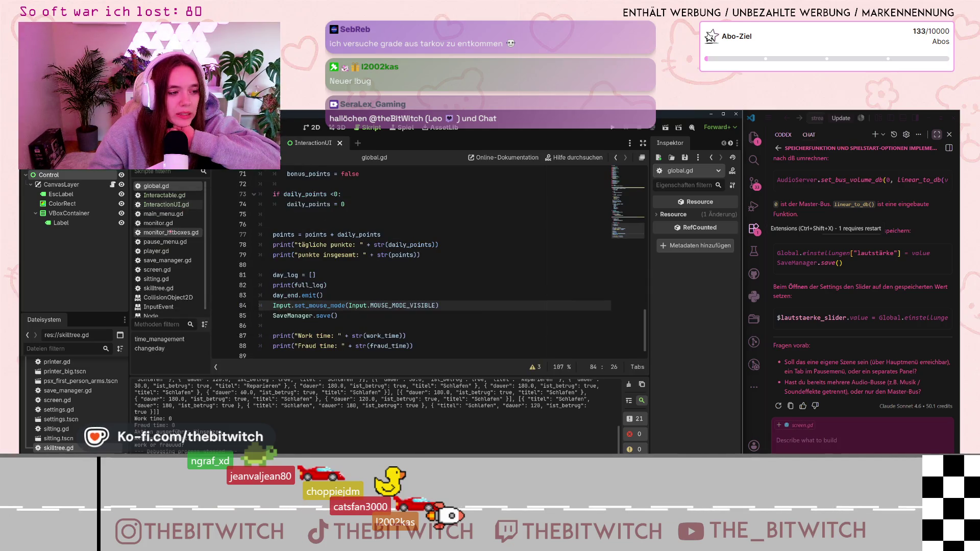
Open screen.gd, then skilltree.gd at its _ready setup code.
left_click(168, 270)
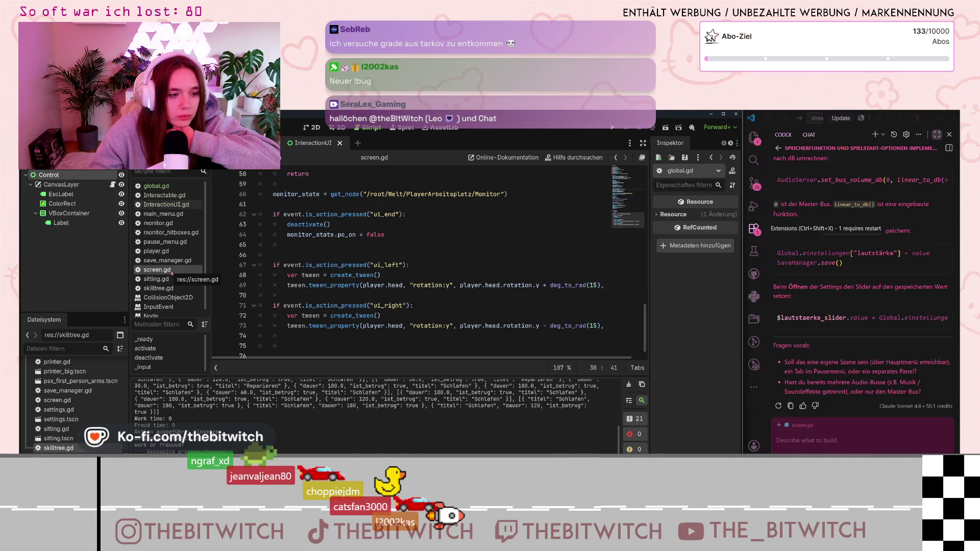
left_click(158, 288)
scroll(382, 313, "down", 15)
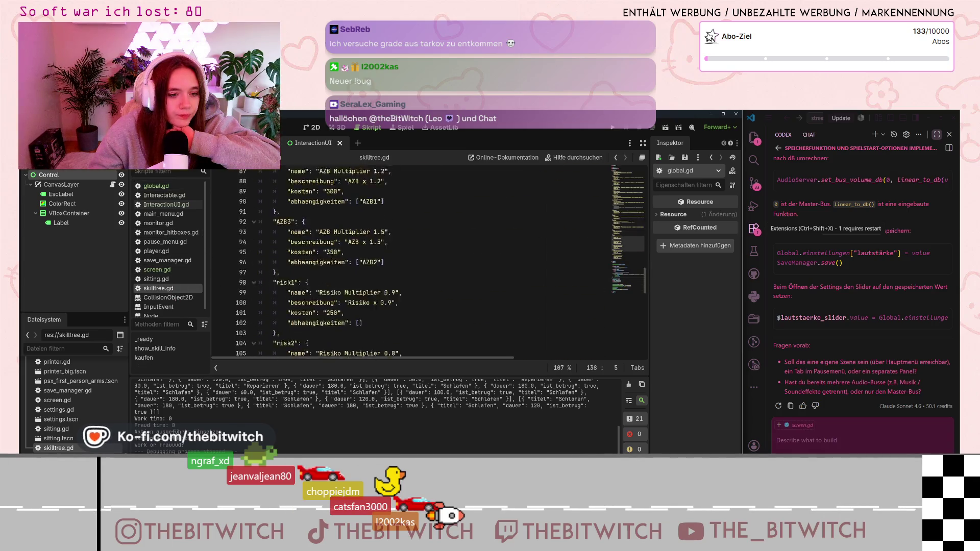
scroll(382, 313, "down", 3)
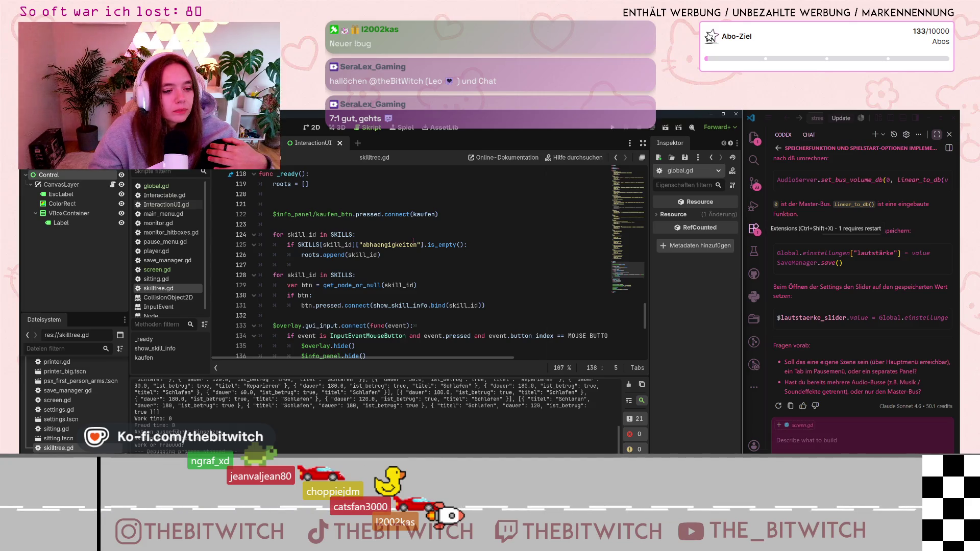
Select lines 133–137 of skilltree.gd, the $overlay.gui_input handler, including its closing parenthesis.
scroll(413, 240, "down", 1)
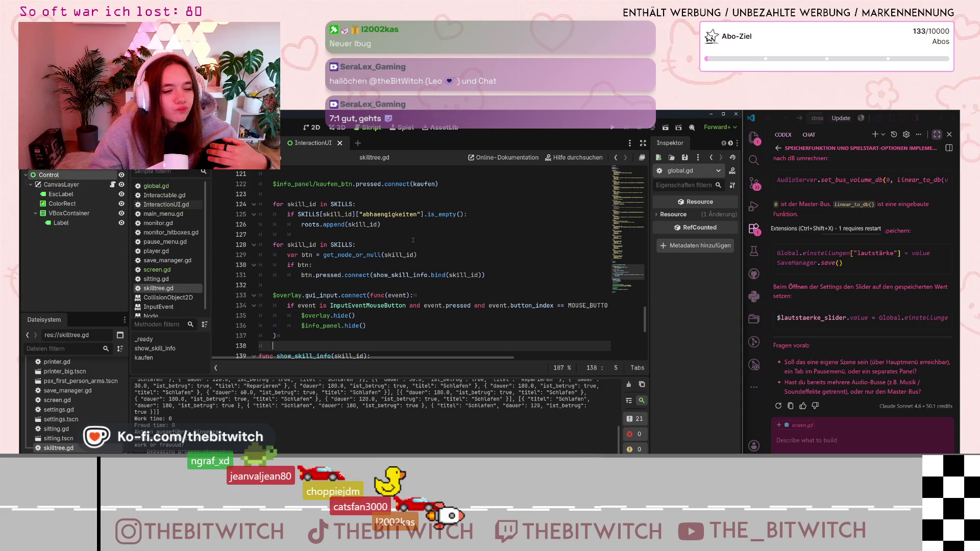
scroll(413, 239, "up", 2)
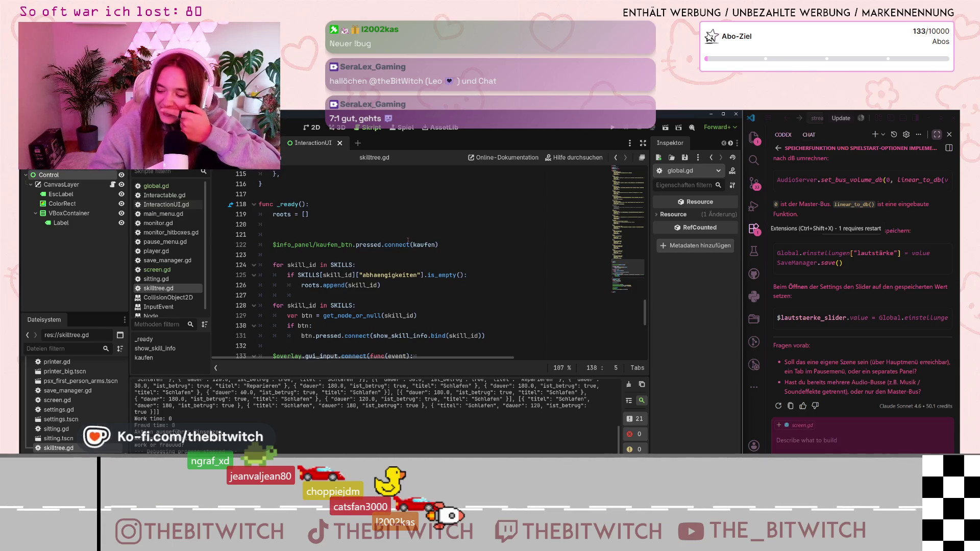
scroll(340, 269, "down", 7)
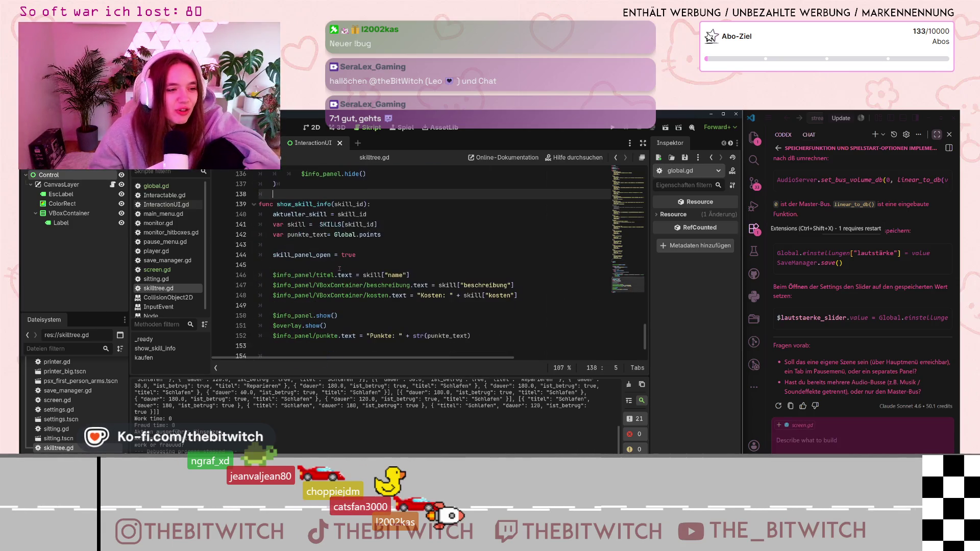
scroll(336, 269, "down", 2)
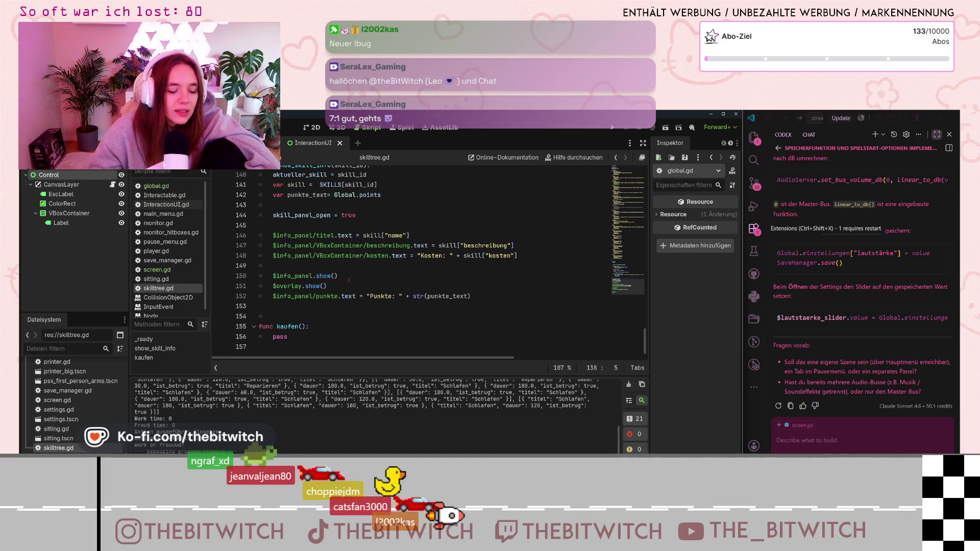
scroll(327, 280, "up", 2)
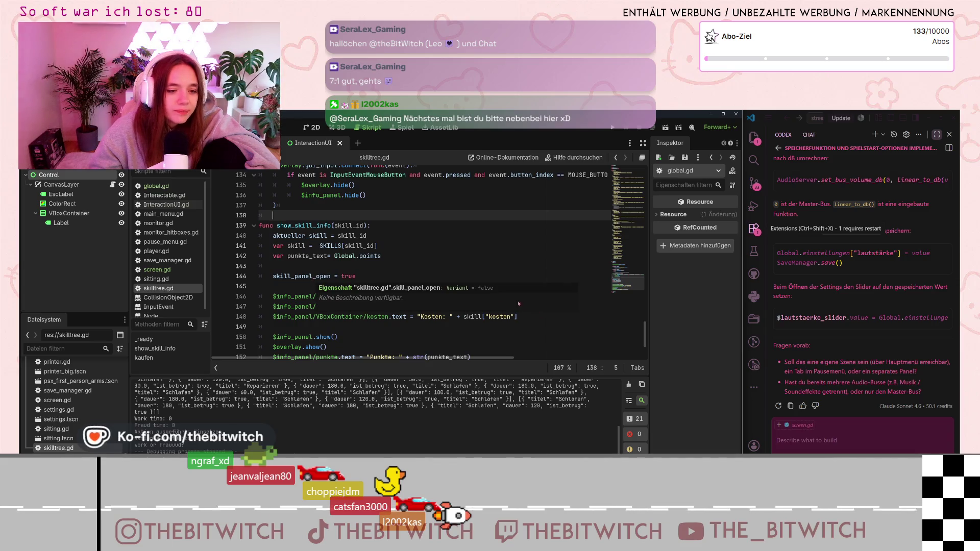
scroll(485, 276, "up", 2)
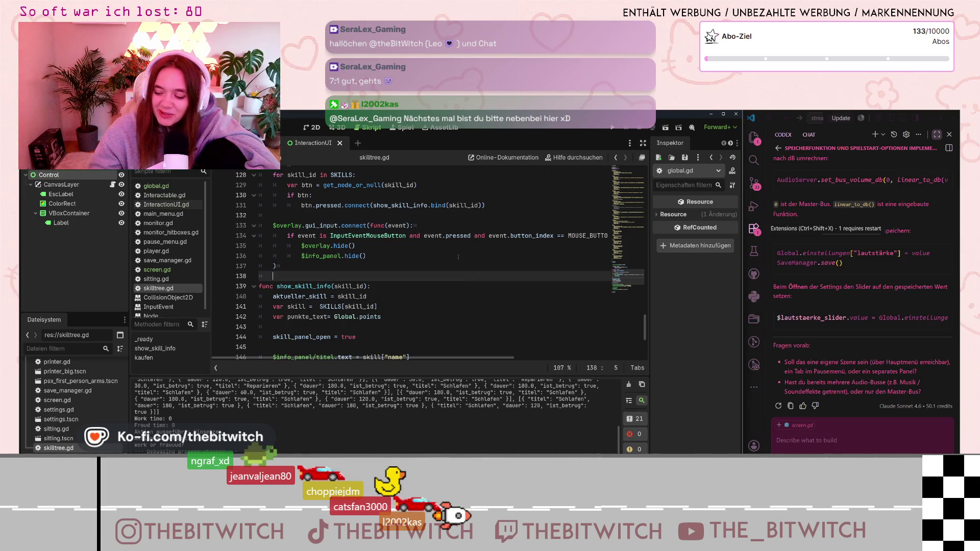
left_click_drag(295, 235, 610, 246)
left_click(297, 246)
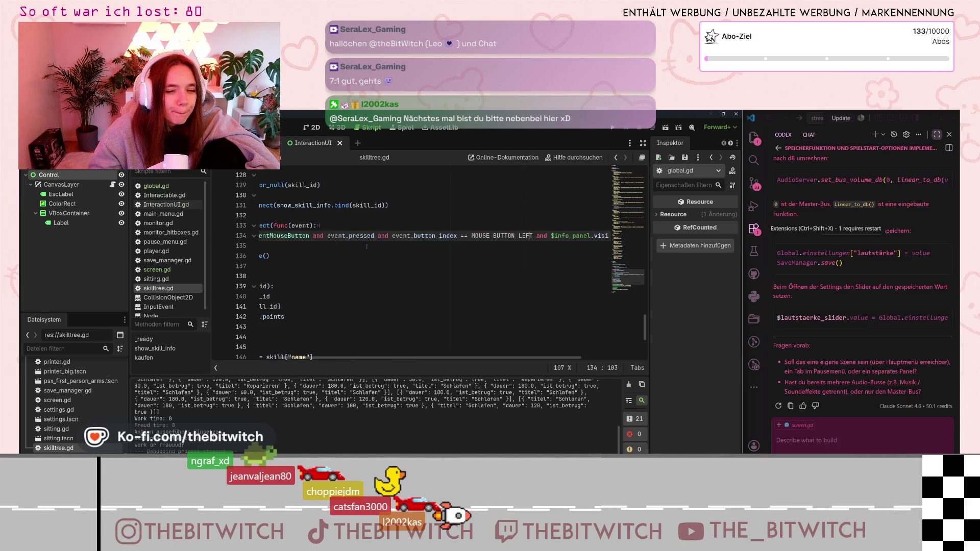
left_click(297, 237)
key("Down")
key("Down")
key("Down")
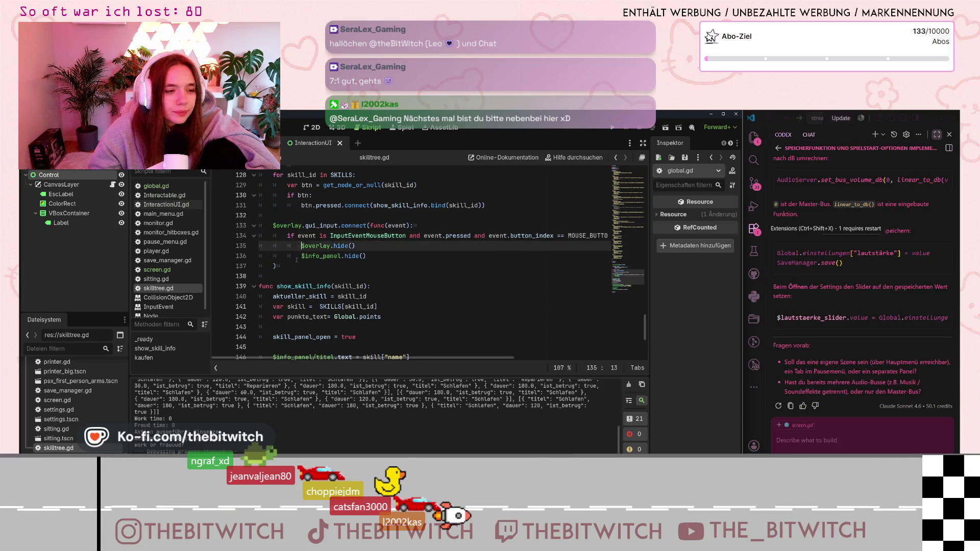
mouse_move(272, 225)
left_mouse_down()
mouse_move(332, 247)
mouse_move(350, 271)
left_mouse_up()
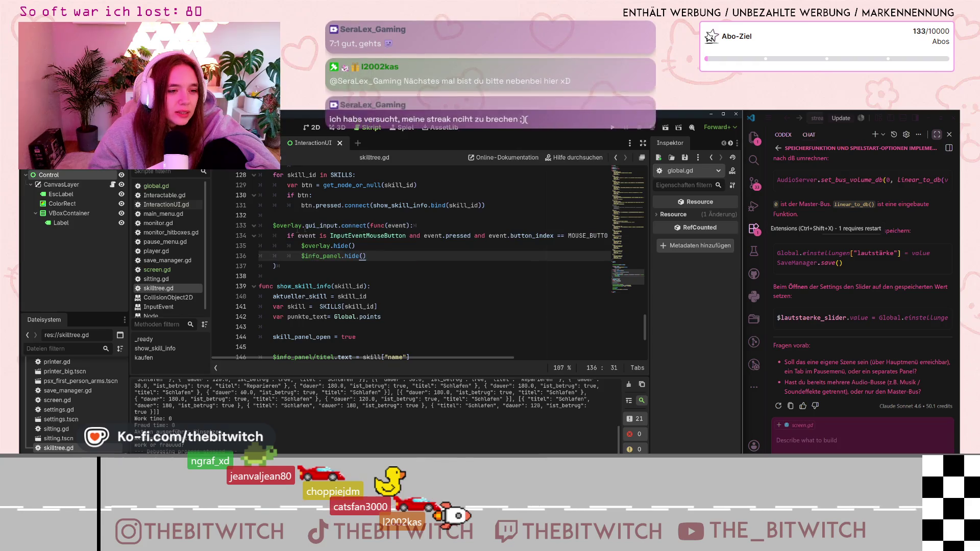
left_click(301, 257, "shift")
key("shift+Down")
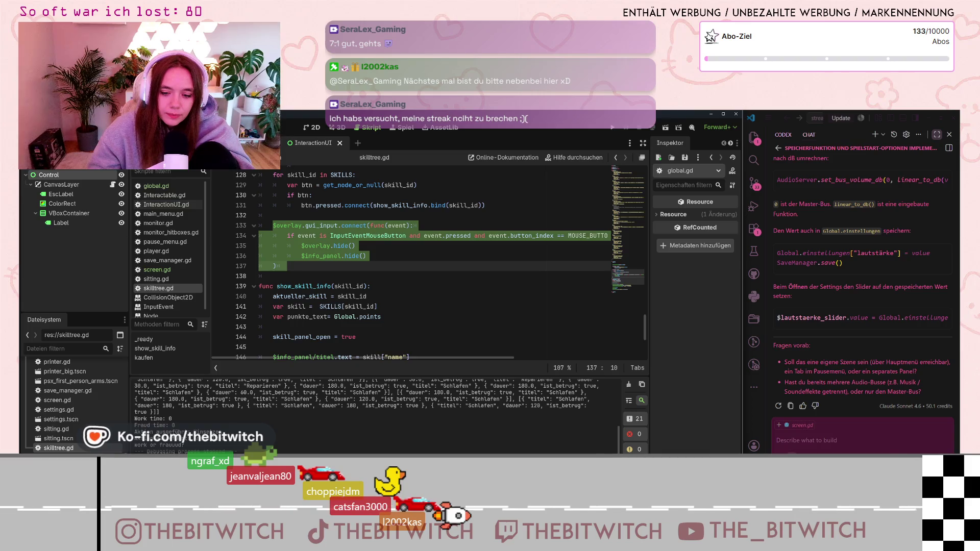
Paste the overlay handler into Copilot chat and ask, in German, whether it swallows clicks while invisible.
left_click(790, 441)
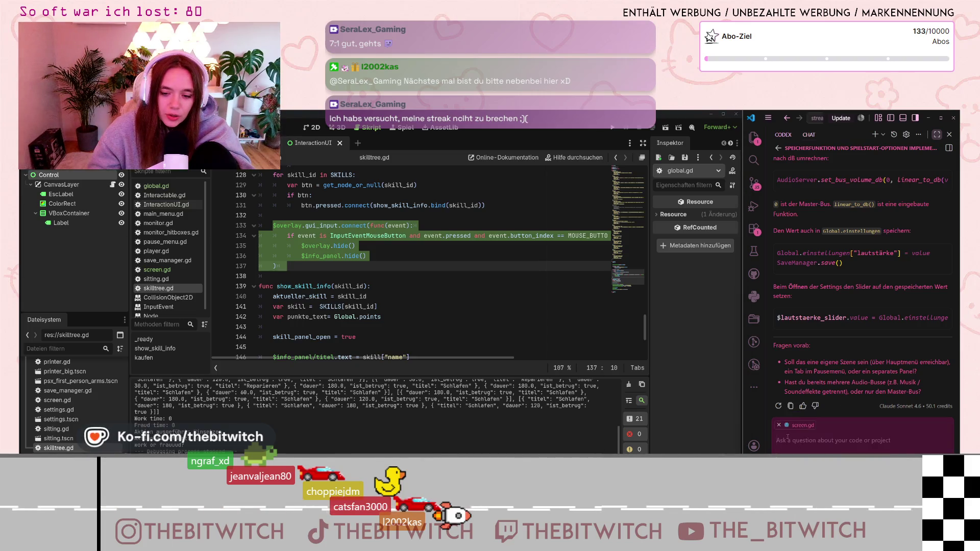
key("ctrl+v")
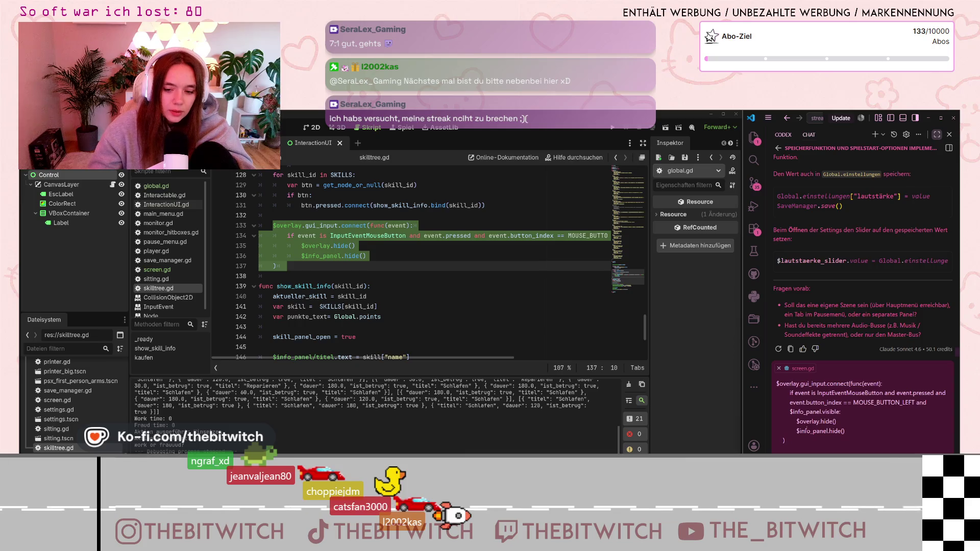
type("Kann es sein")
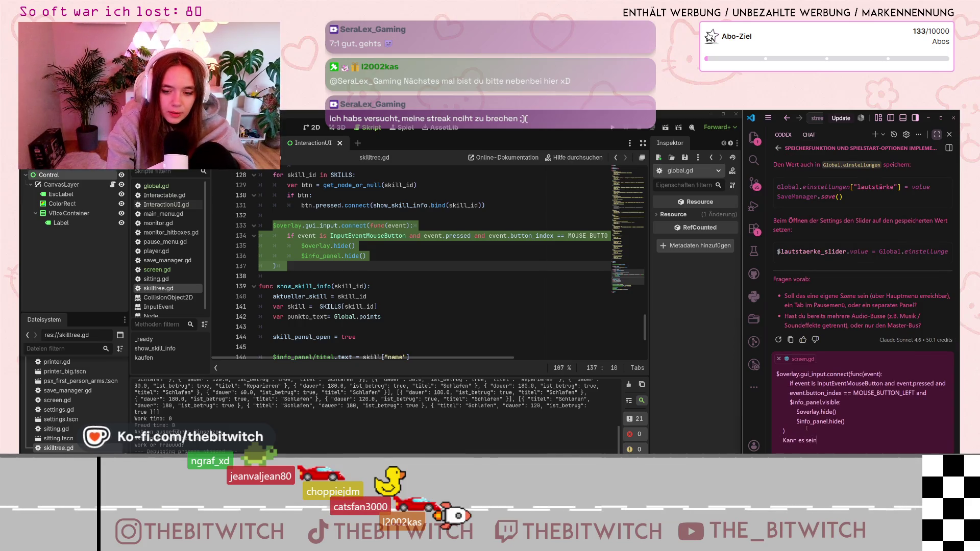
type(", dass sowas hier einen")
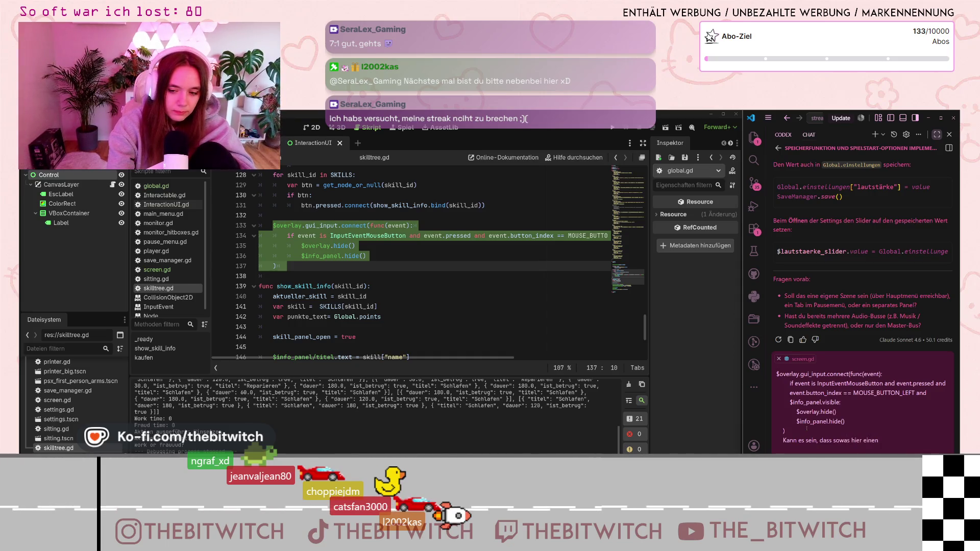
type(" klick kon")
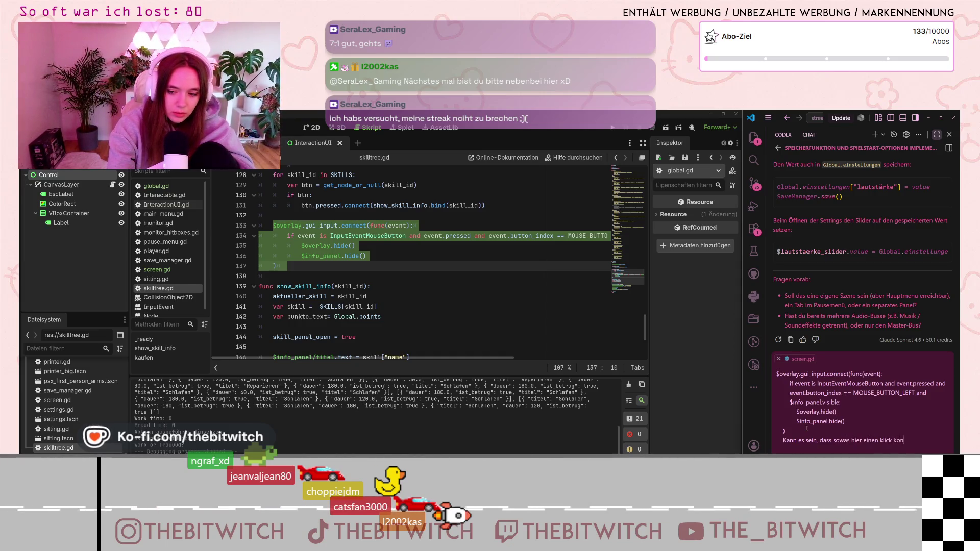
type("sumiert von ")
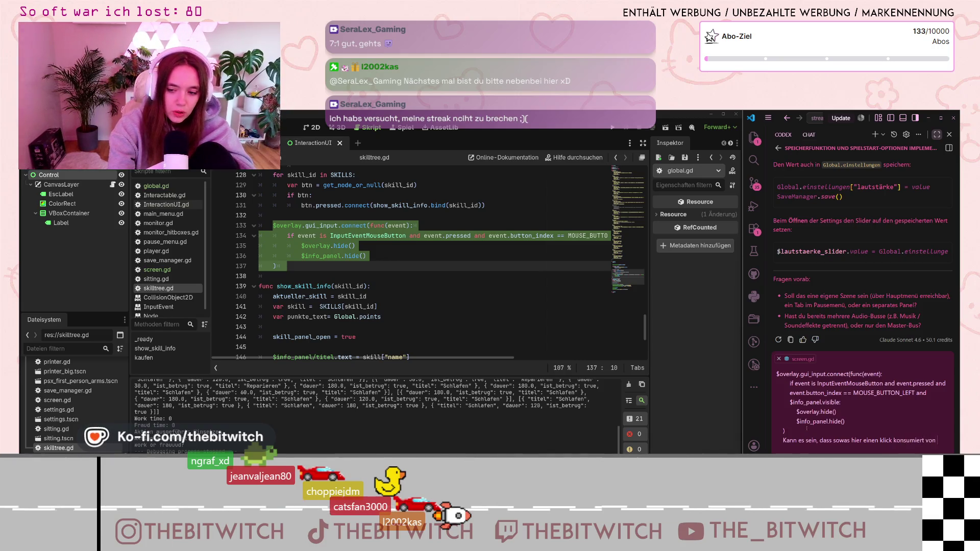
type("_input")
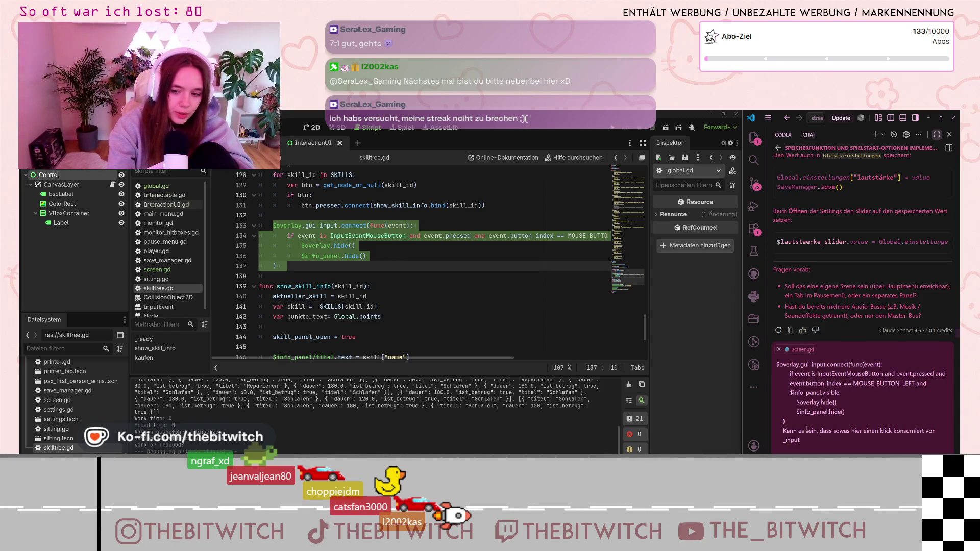
type("_event, wenn es ga")
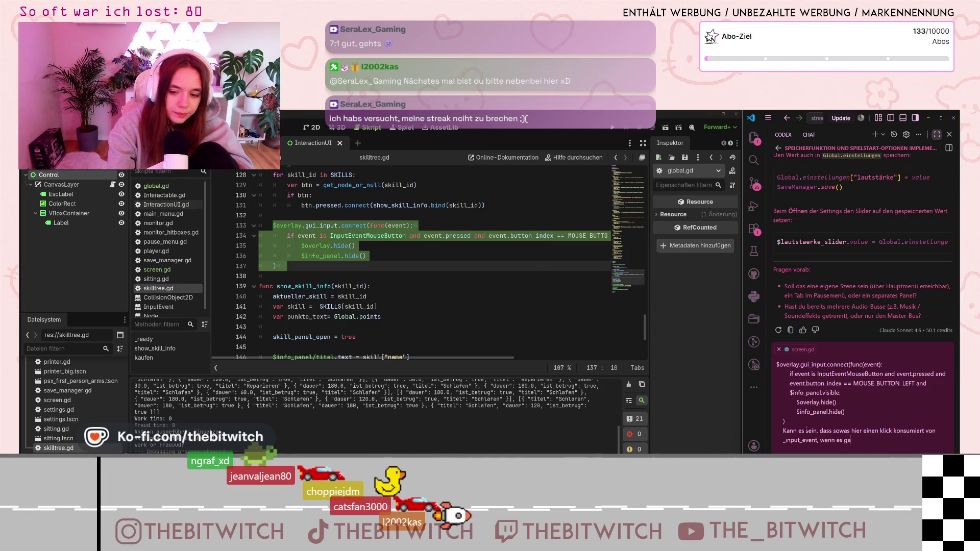
type("r nicht sichtba")
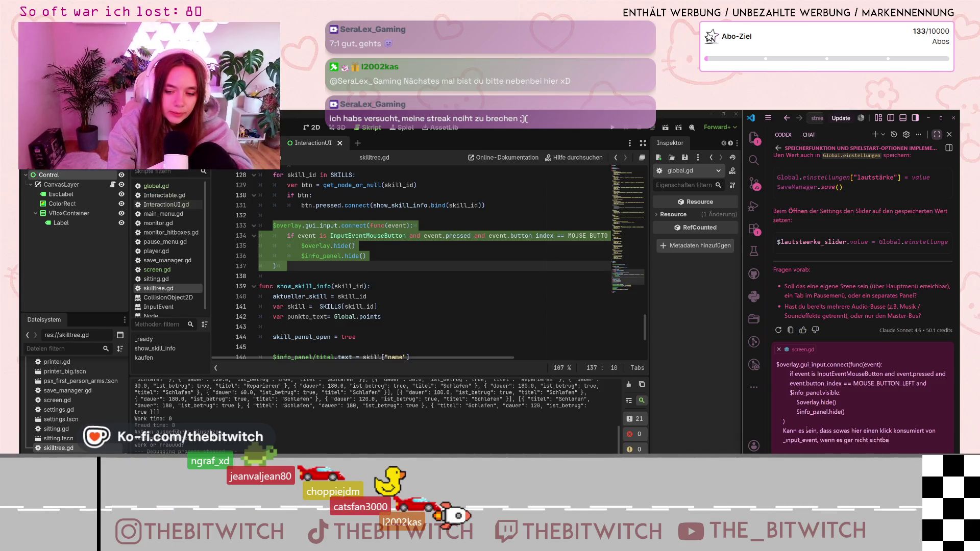
type("r ist")
key("Return")
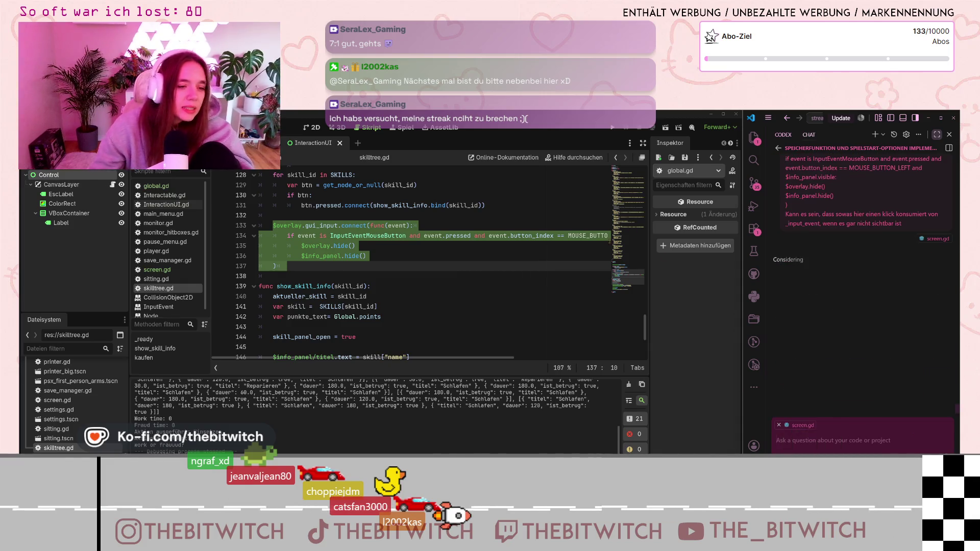
mouse_move(476, 235)
left_mouse_down()
mouse_move(587, 236)
mouse_move(258, 246)
mouse_move(608, 235)
left_mouse_up()
left_click(572, 235)
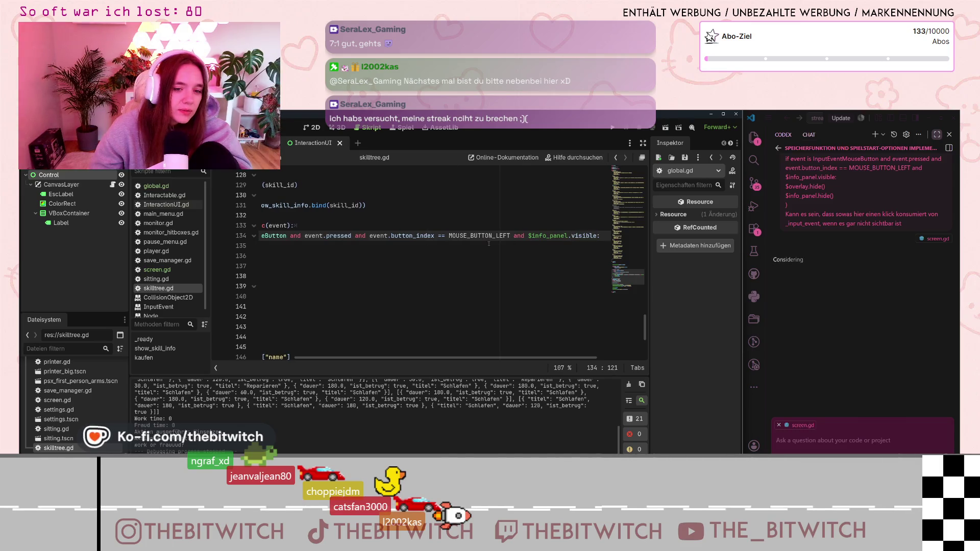
key("Down")
key("Down")
key("Down")
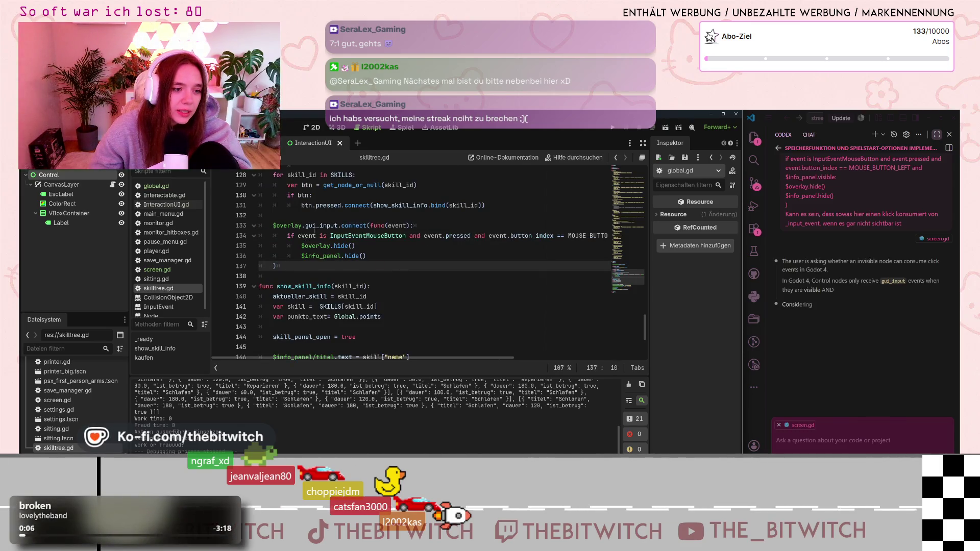
scroll(315, 231, "down", 3)
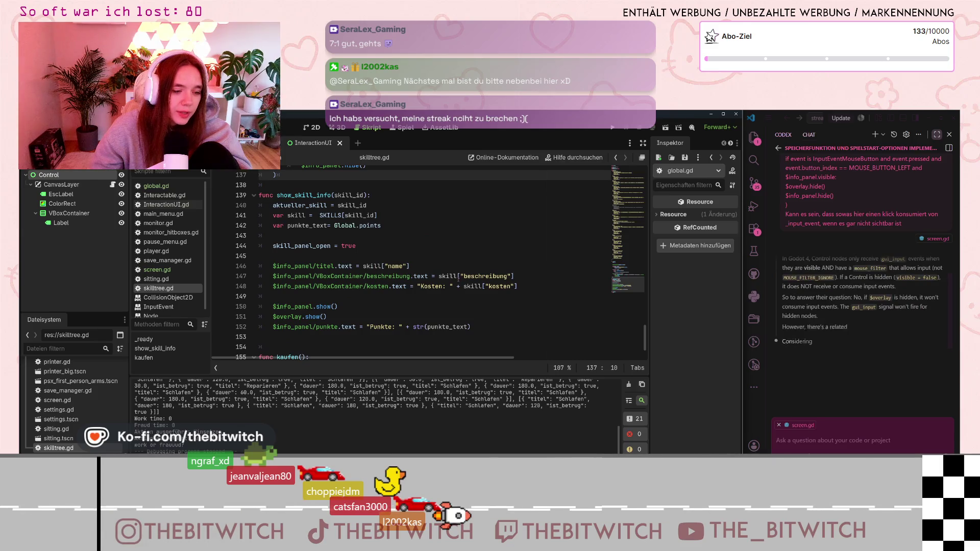
scroll(458, 279, "up", 1)
scroll(462, 281, "up", 12)
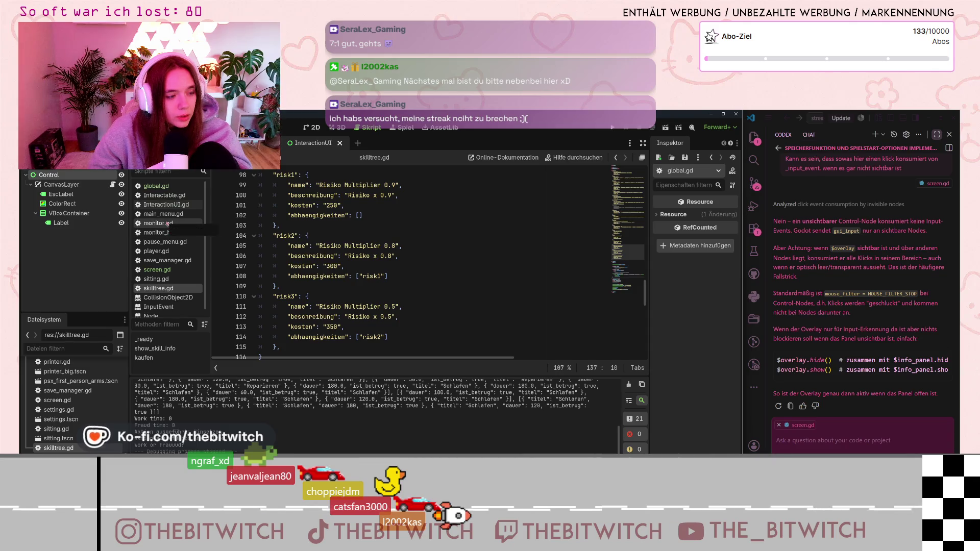
scroll(168, 225, "down", 1)
left_click(170, 237)
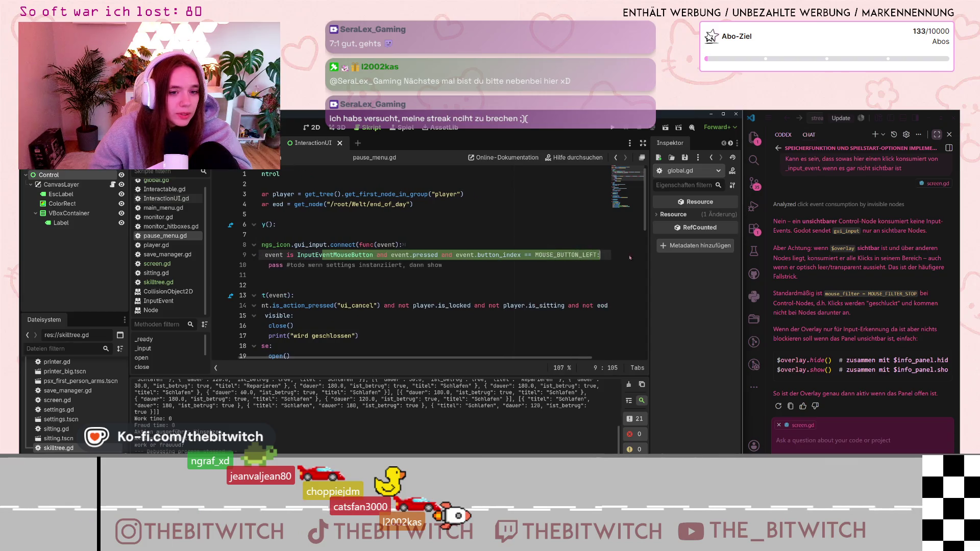
Comment out the settings_icon click handler on lines 8–11 of pause_menu.gd.
left_click_drag(356, 255, 225, 260)
left_click(273, 285)
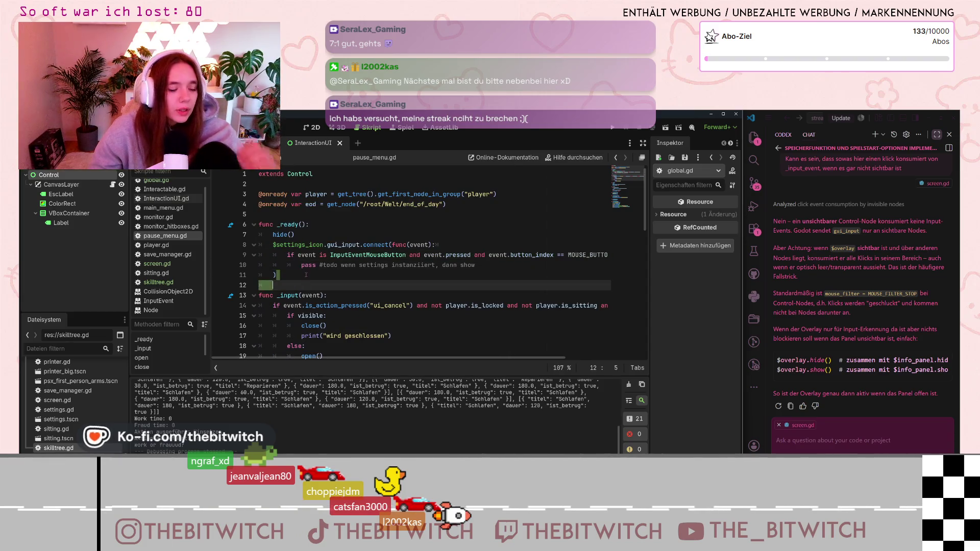
scroll(317, 261, "down", 2)
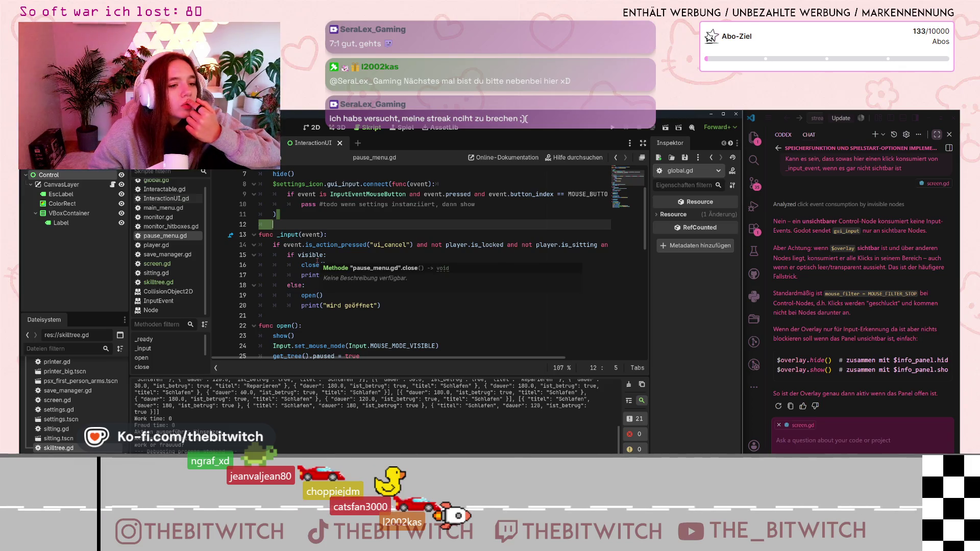
scroll(264, 237, "up", 1)
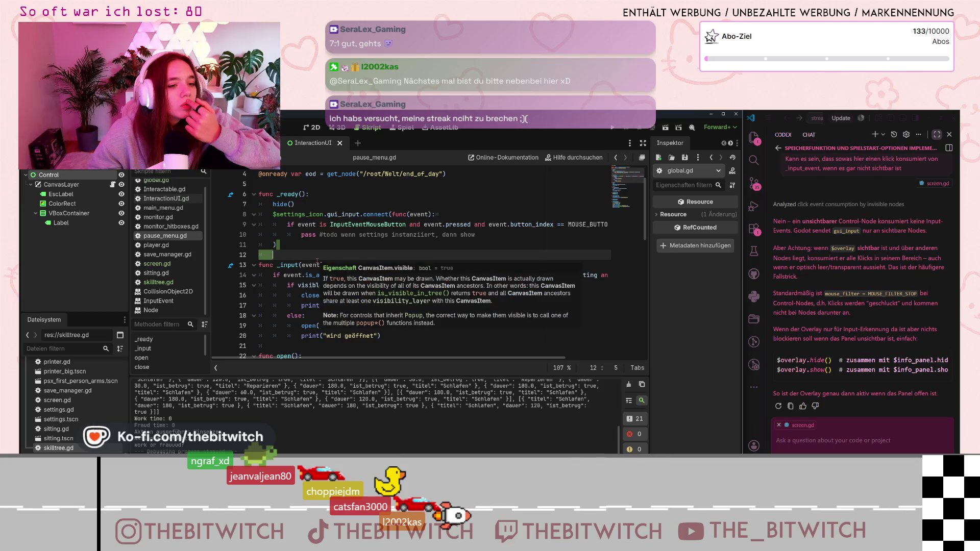
left_click(316, 234)
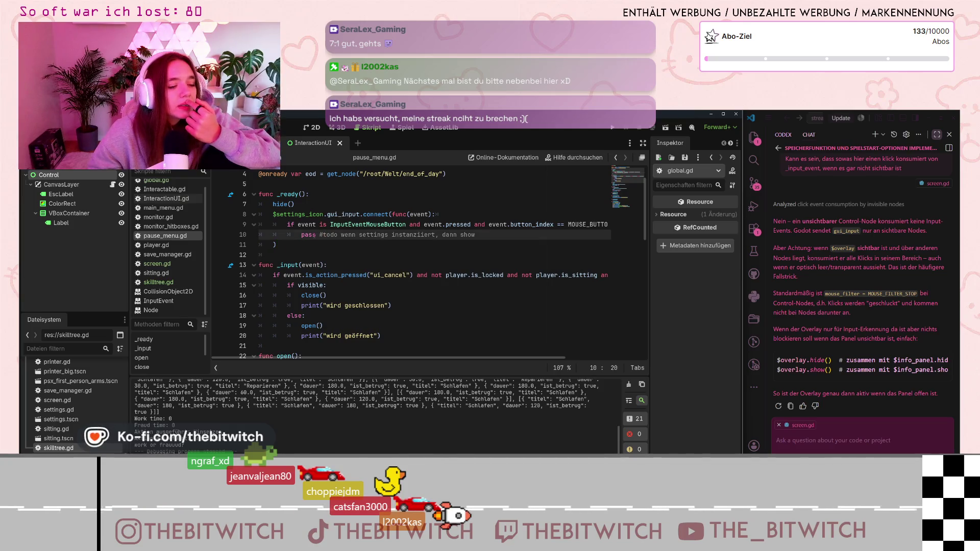
left_click_drag(291, 245, 240, 215)
key("Home")
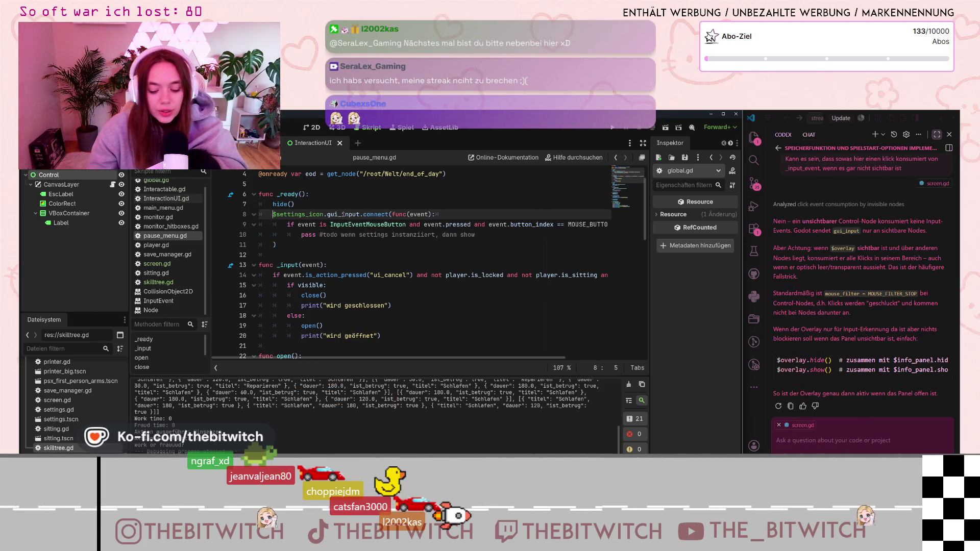
left_click_drag(270, 213, 282, 244)
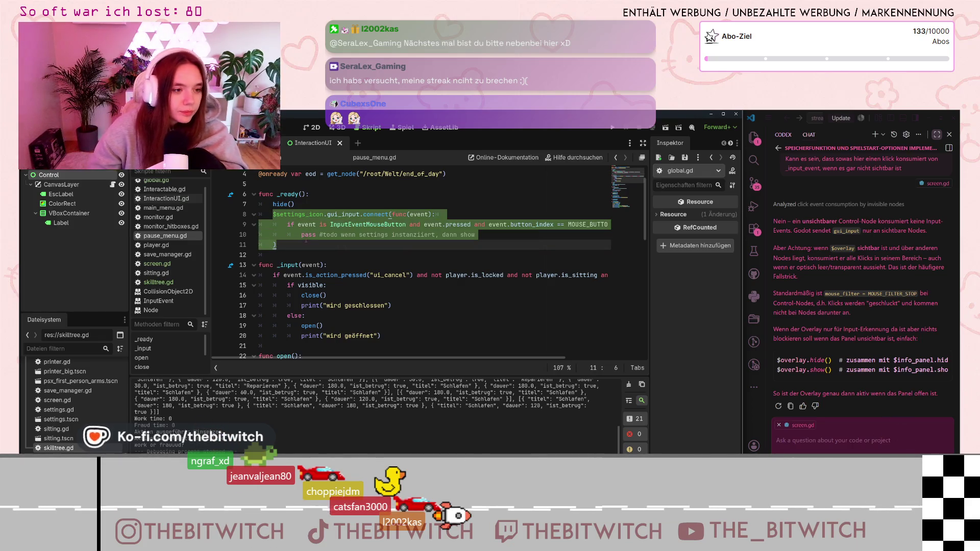
key("ctrl+k")
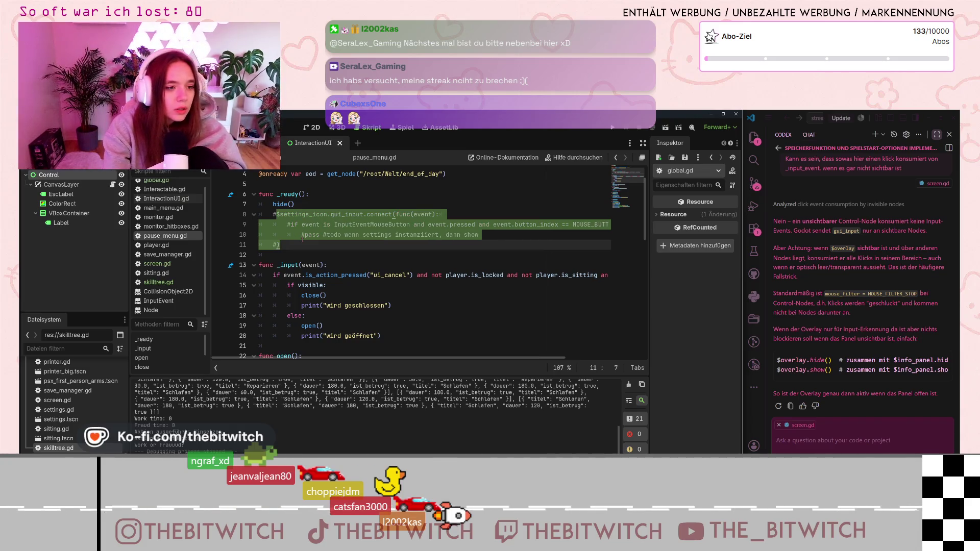
Scroll down pause_menu.gd, then switch to main_menu.gd.
scroll(280, 256, "down", 8)
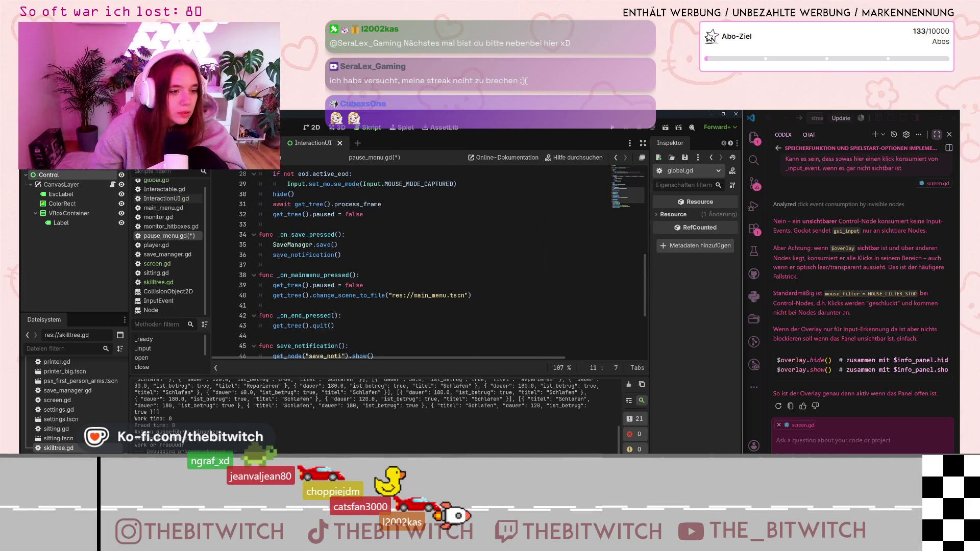
scroll(279, 256, "down", 4)
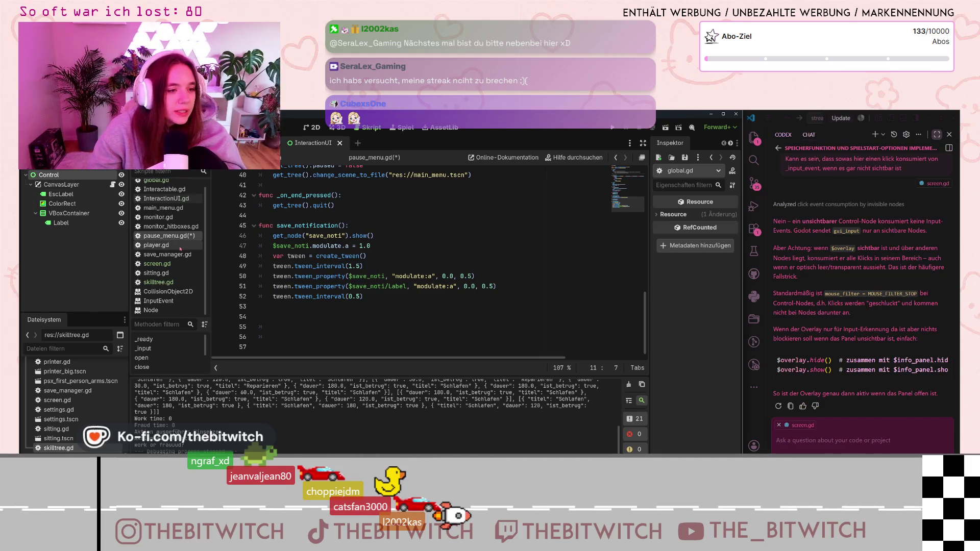
left_click(165, 208)
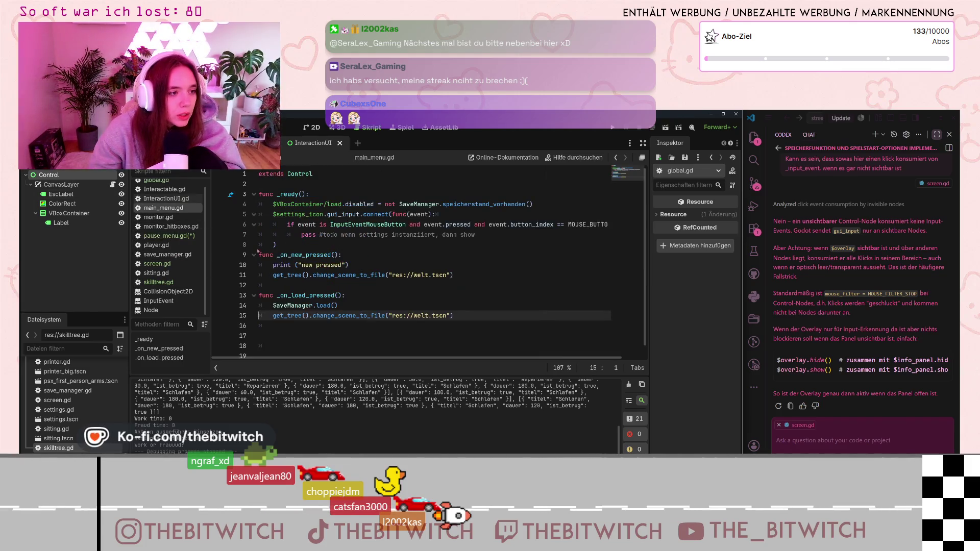
Comment out the settings_icon handler on lines 5–8 of main_menu.gd and save.
left_click_drag(271, 214, 282, 243)
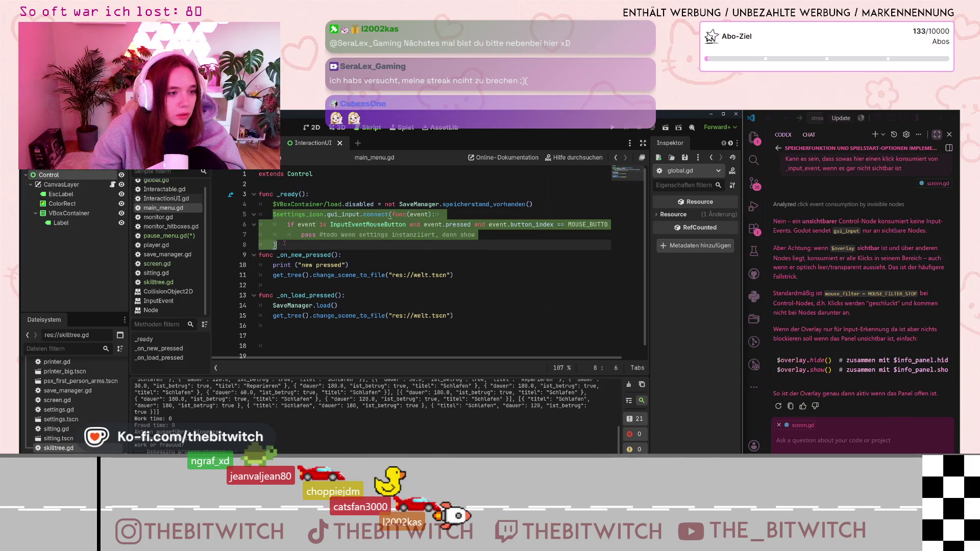
key("ctrl+k")
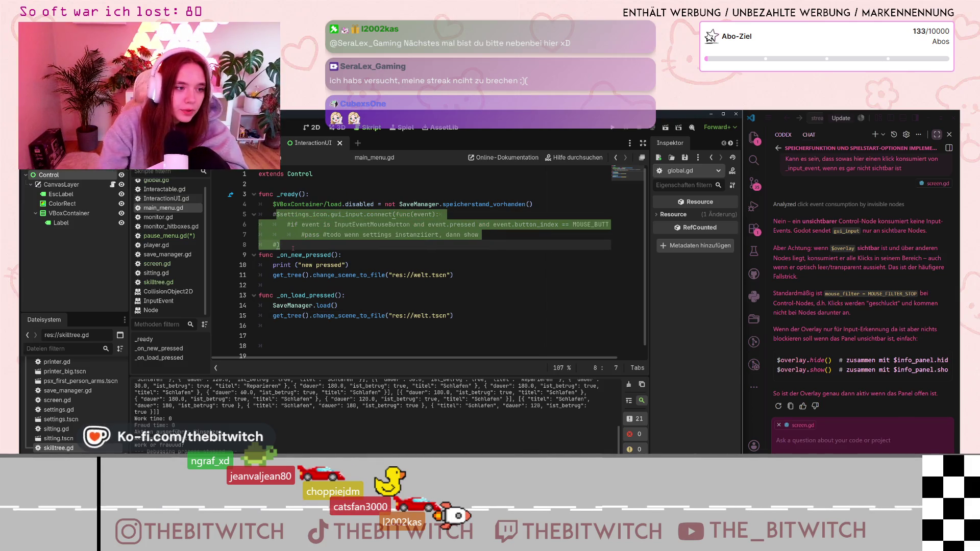
left_click(308, 235)
key("ctrl+s")
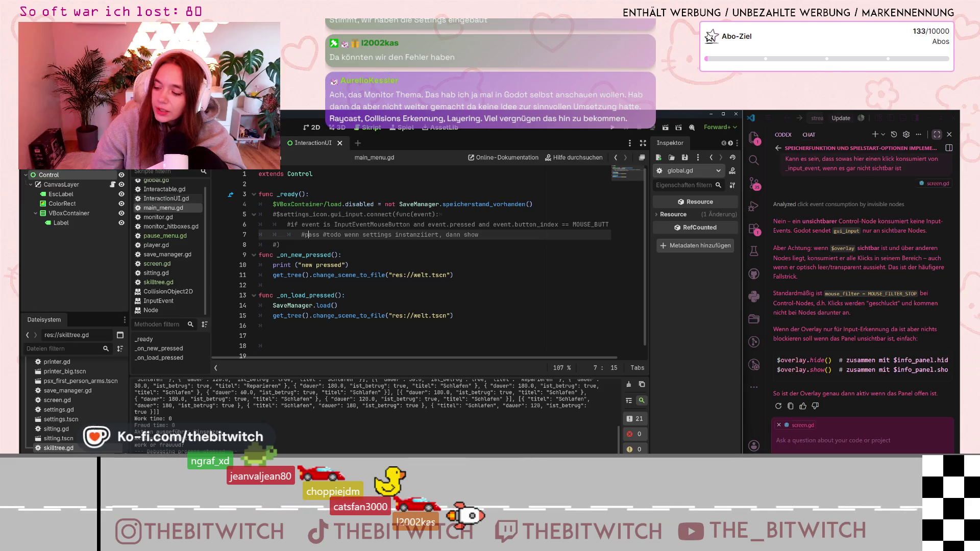
Save the scene and scripts again and relaunch the game.
left_click(394, 195)
key("ctrl+s")
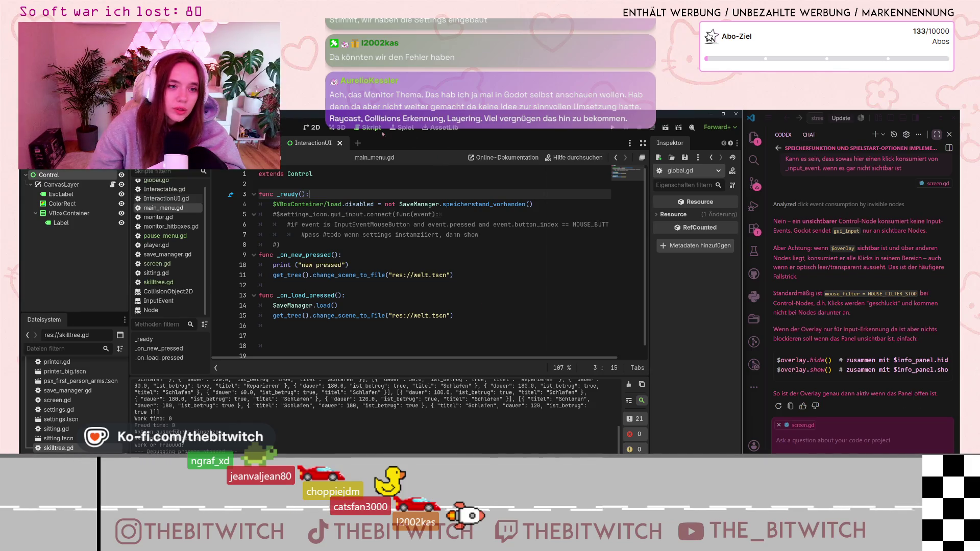
left_click(614, 128)
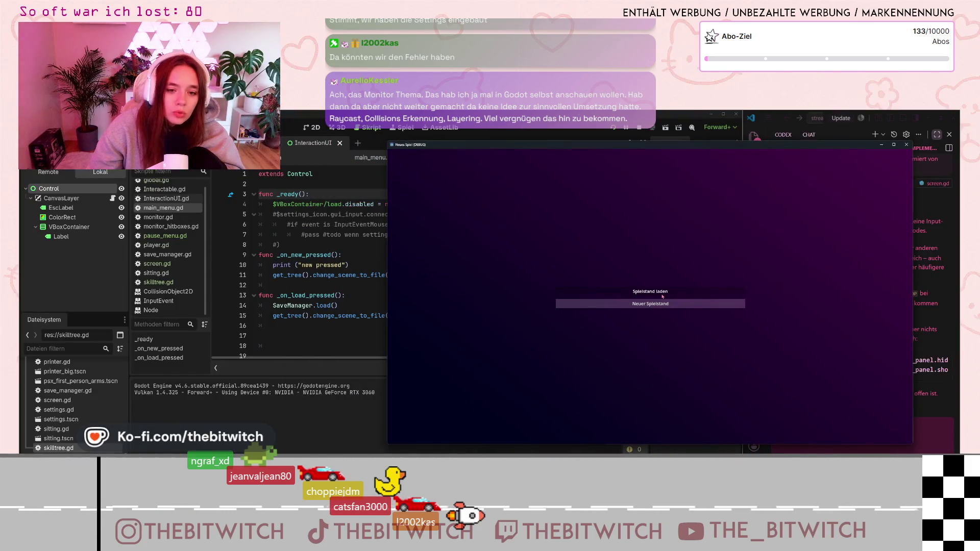
Start a new game, sit at the desk, switch on the monitor, then stop the game with F8.
left_click(662, 294)
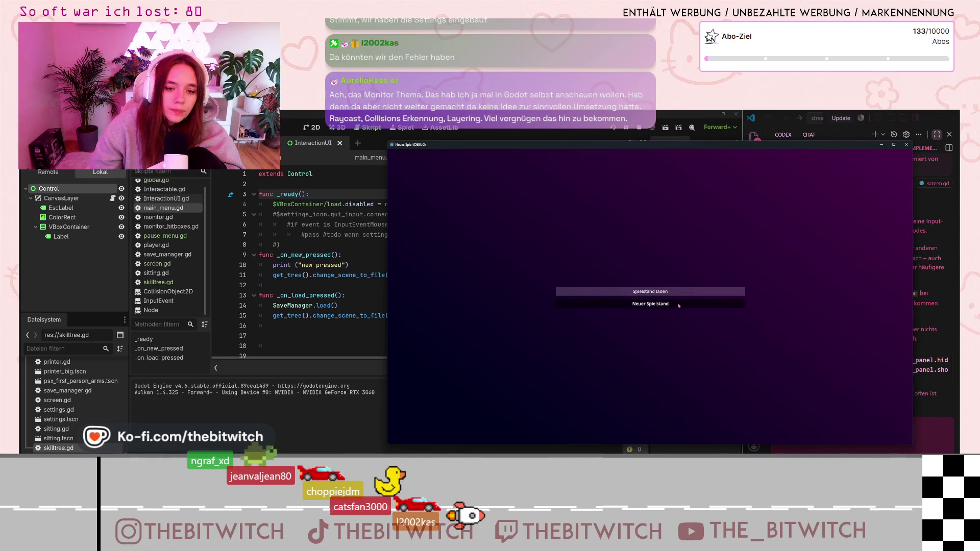
left_click(678, 305)
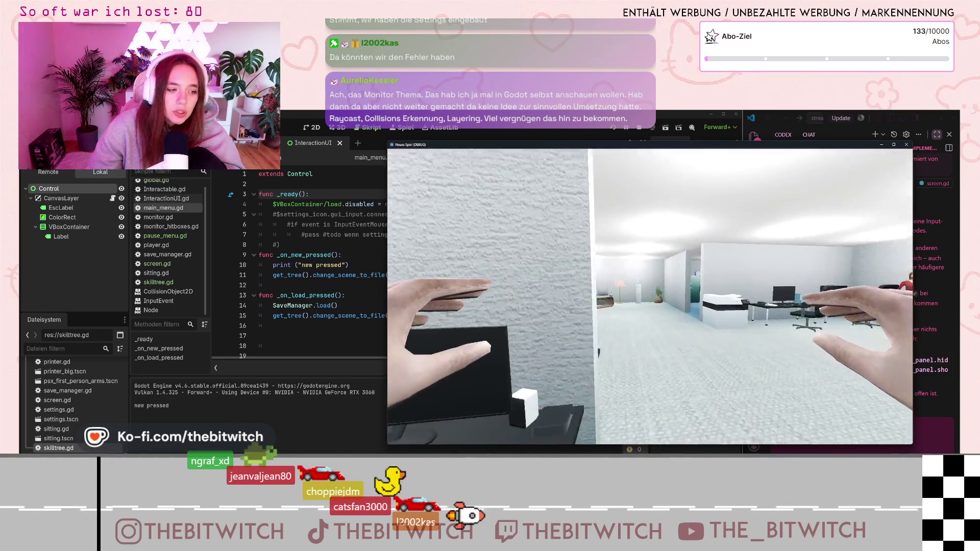
key("w")
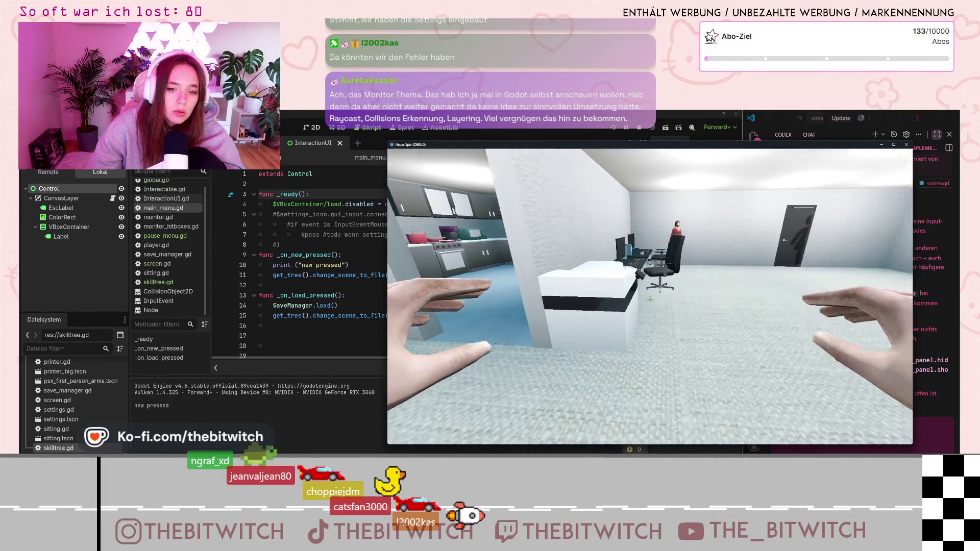
key("e")
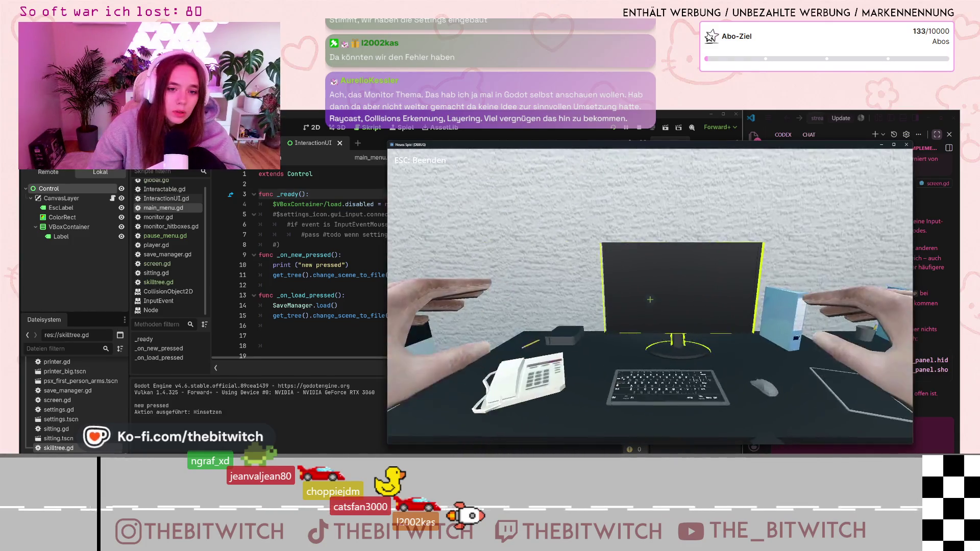
key("e")
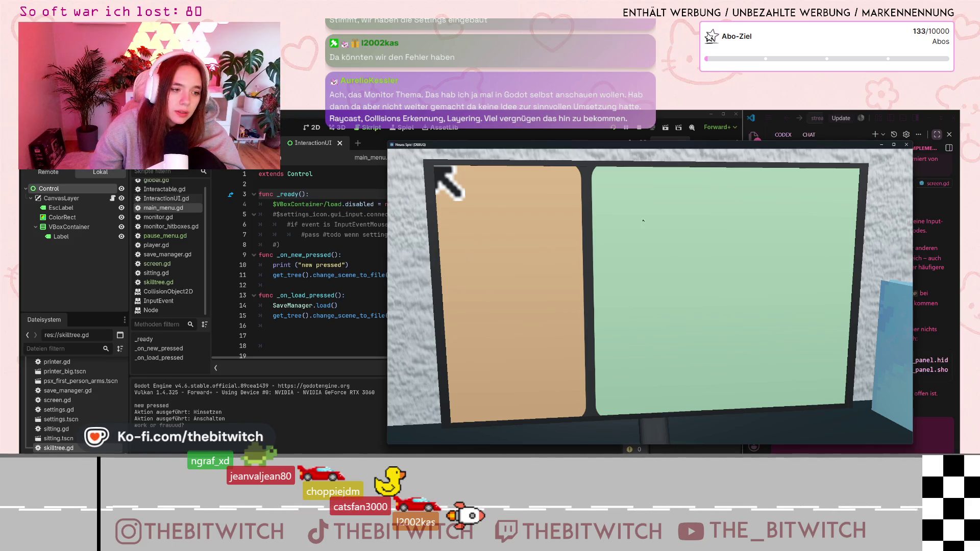
left_click_drag(830, 147, 666, 149)
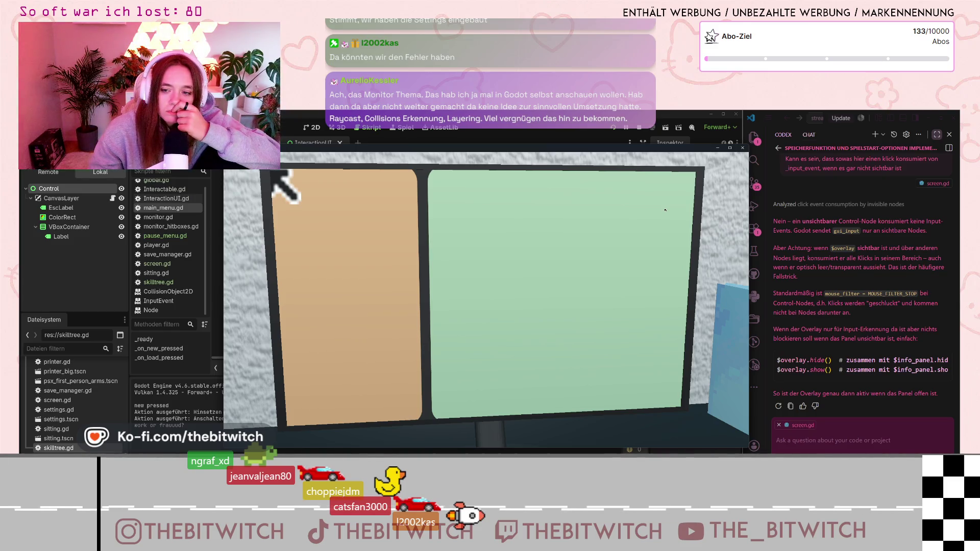
key("F8")
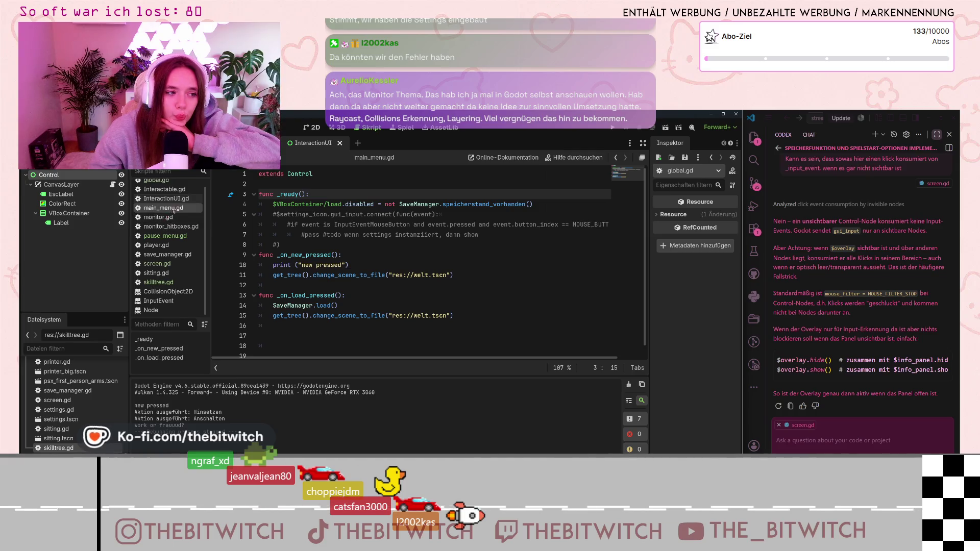
Open Interactable.gd and global.gd, then open Project Settings at the display window size options.
scroll(181, 209, "up", 1)
left_click(188, 195)
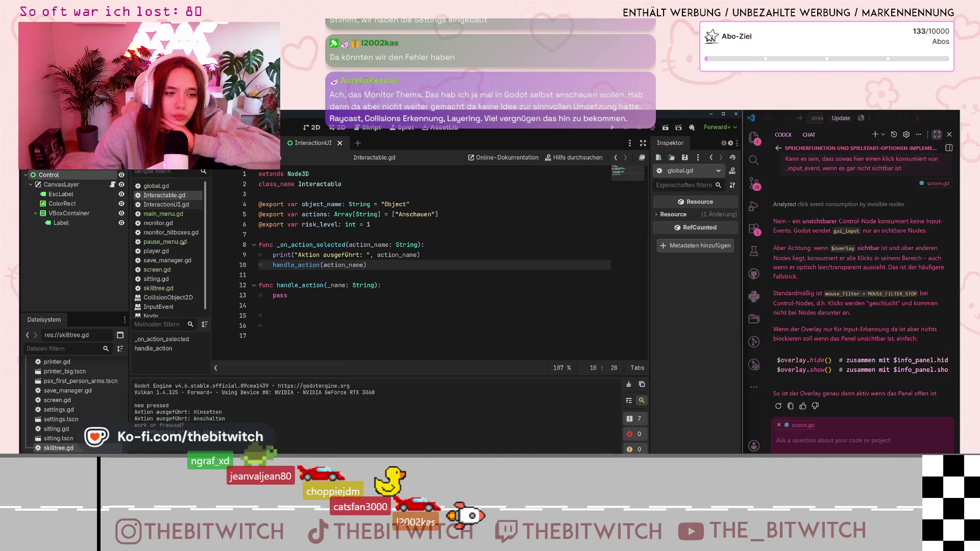
left_click(156, 186)
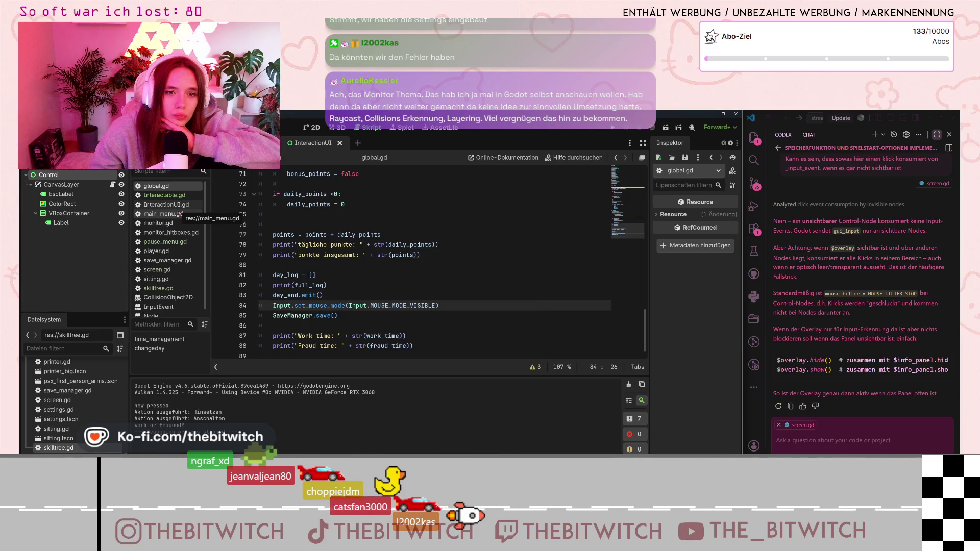
left_click(58, 126)
left_click(82, 140)
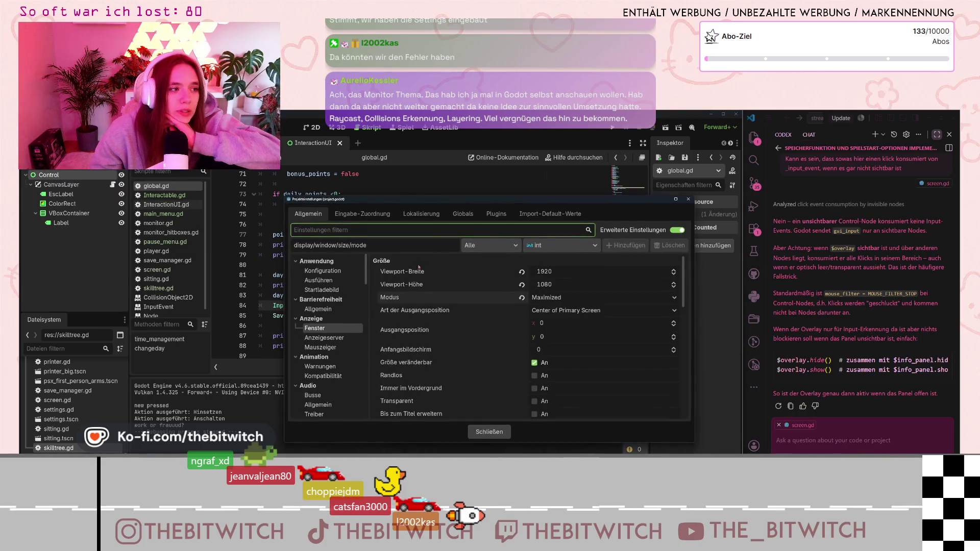
Set the window mode to Windowed and close Project Settings.
left_click(603, 297)
left_click(561, 309)
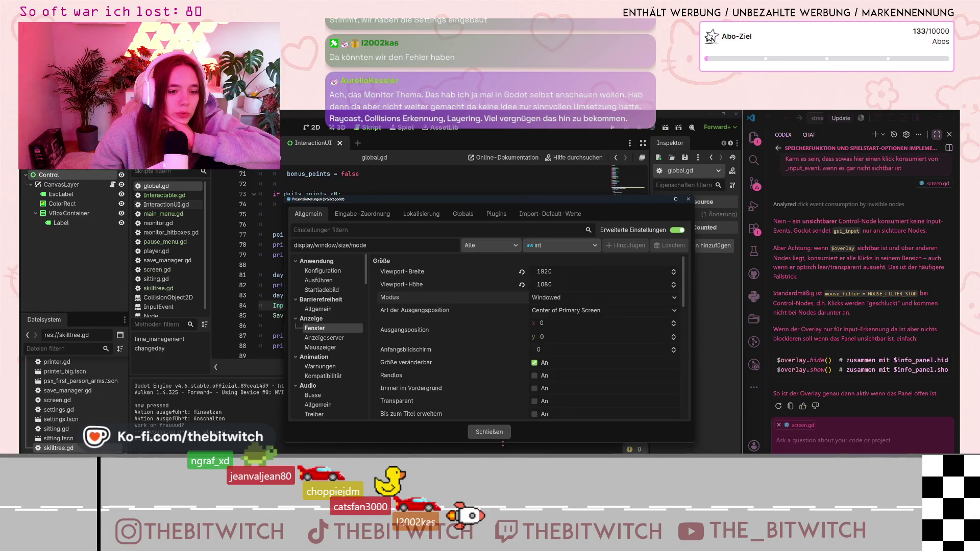
left_click(499, 434)
Run a new game, sit at the desk, switch on the monitor, and inspect its remote CollisionShape3D.
left_click(614, 127)
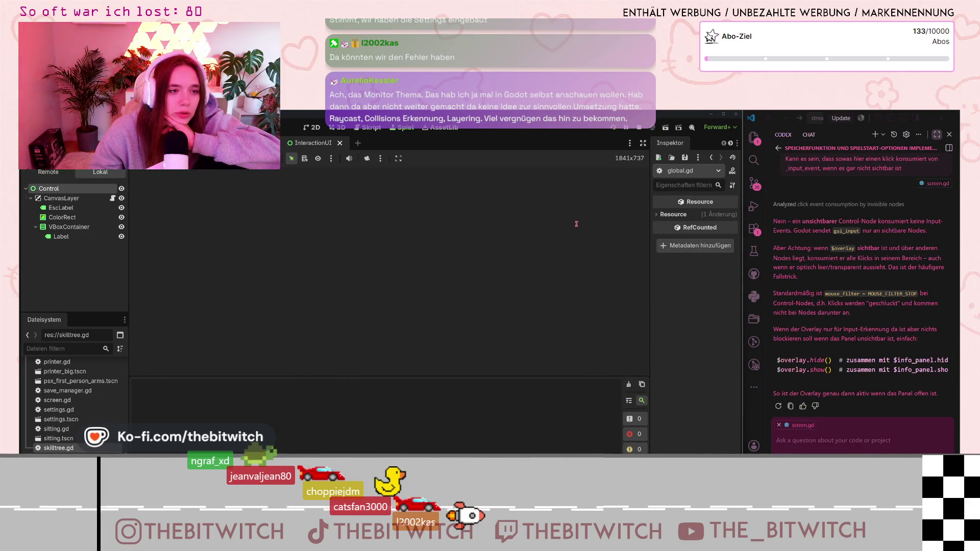
left_click(378, 278)
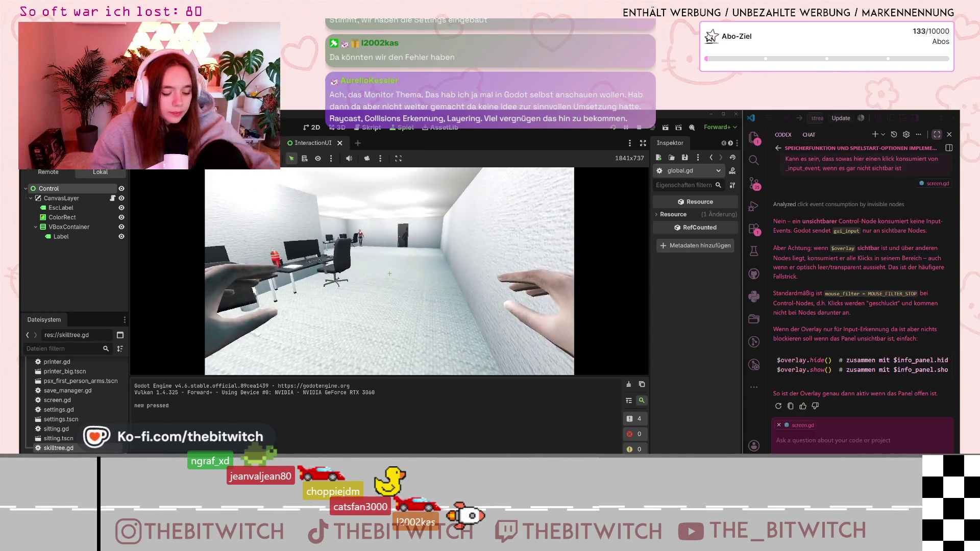
key("w")
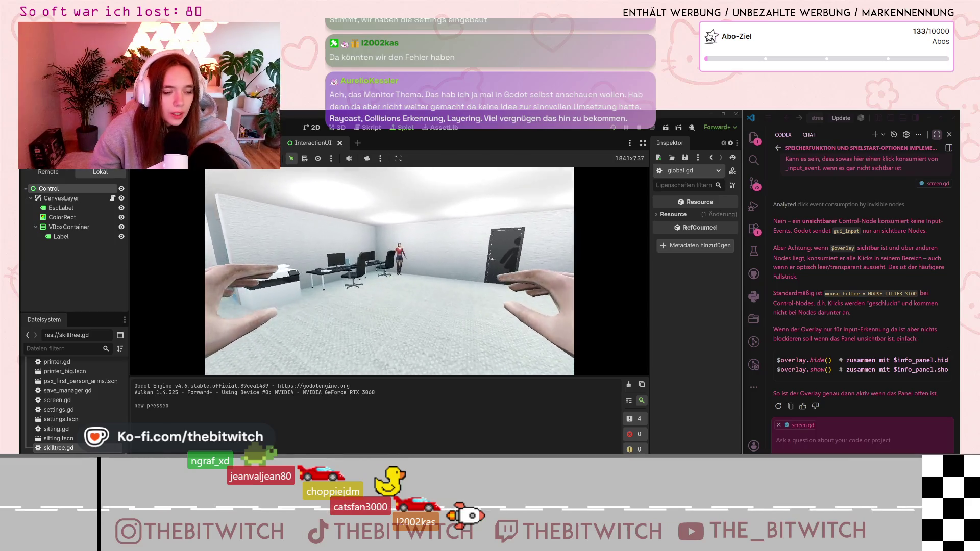
key("e")
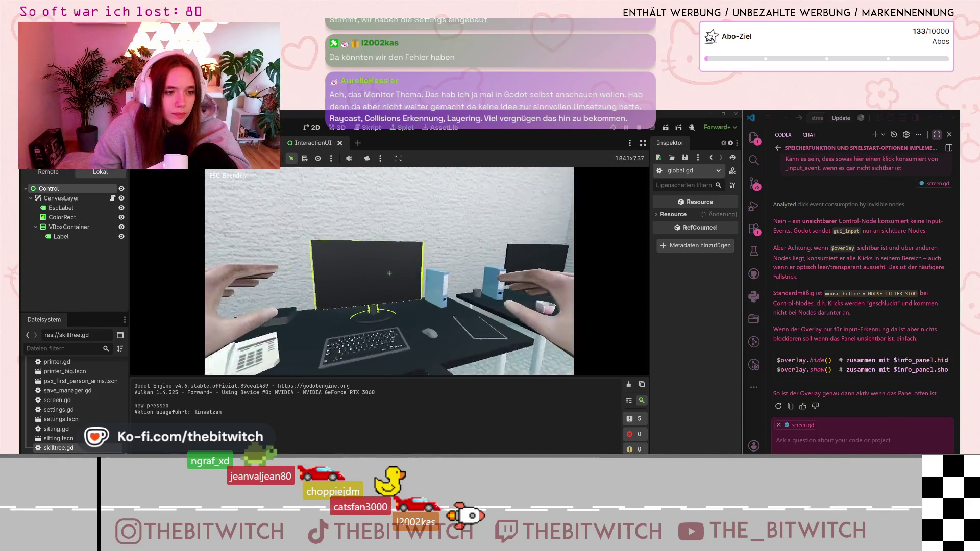
key("e")
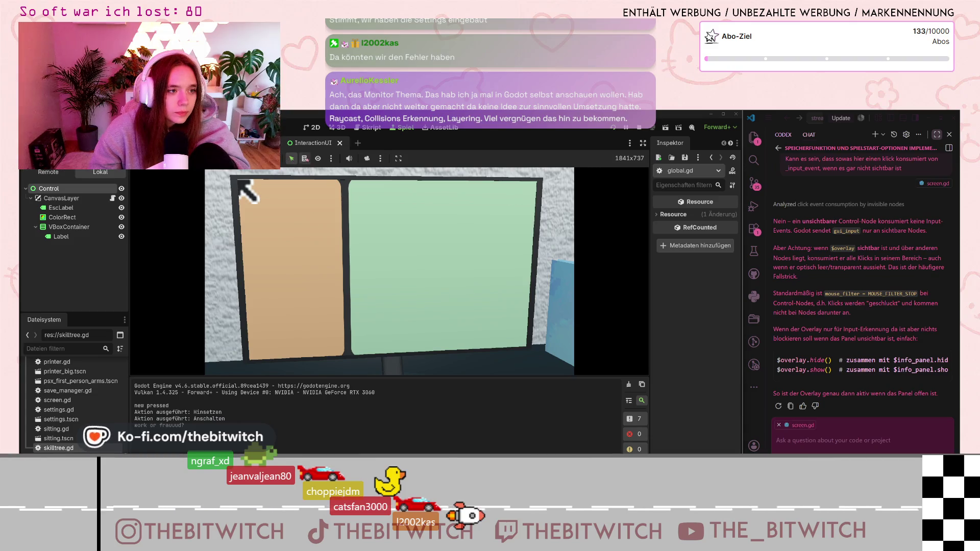
right_click(330, 249)
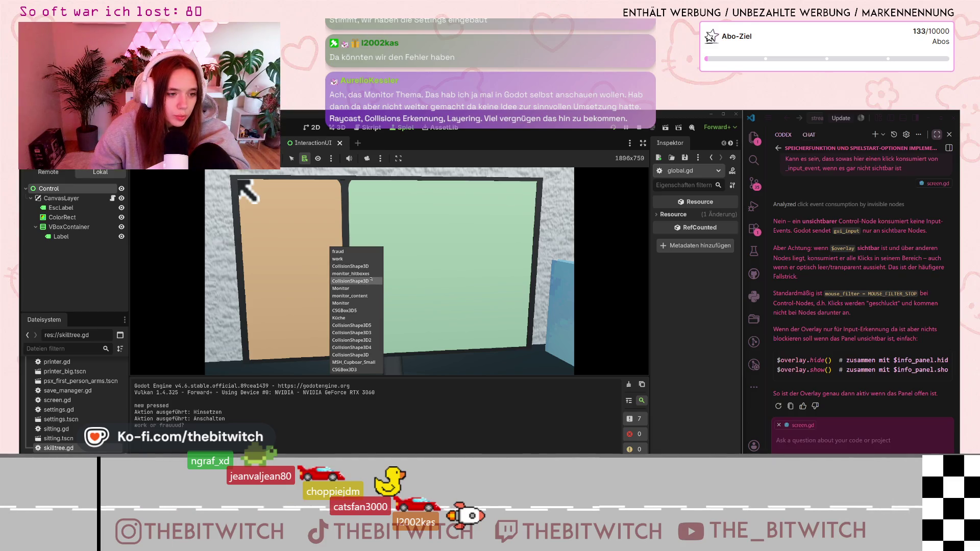
left_click(357, 280)
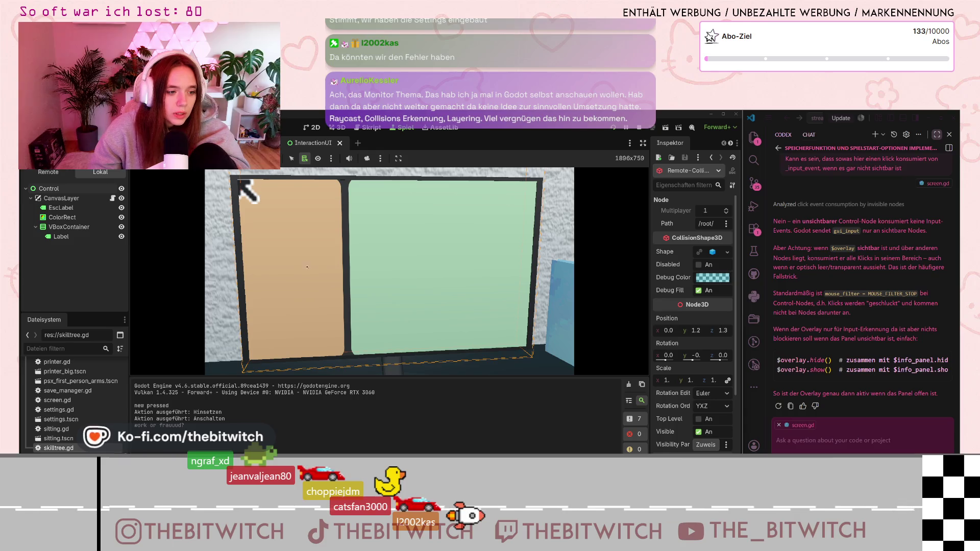
Reopen and dismiss the monitor's node list, return to the Select tool, and show the Welt scene's nodes.
right_click(328, 239, "alt")
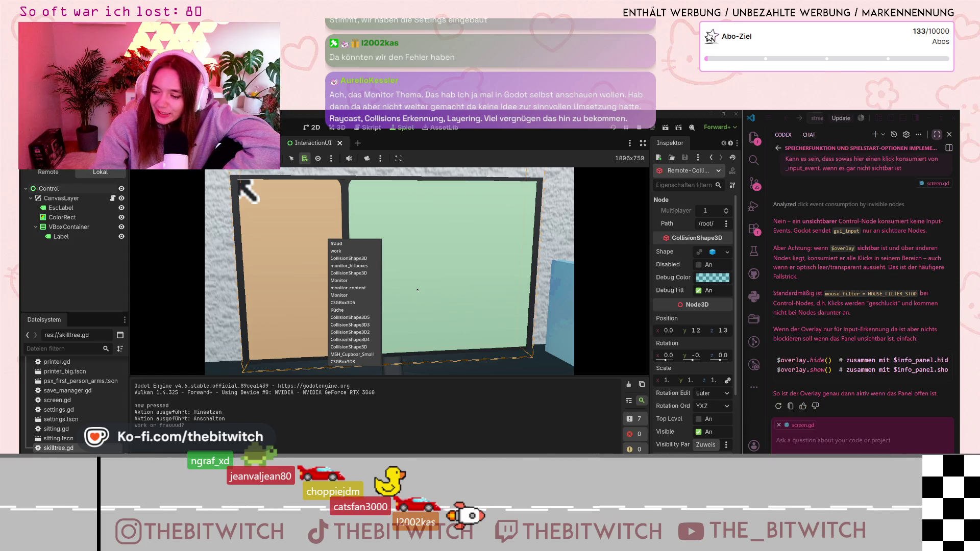
left_click(417, 254)
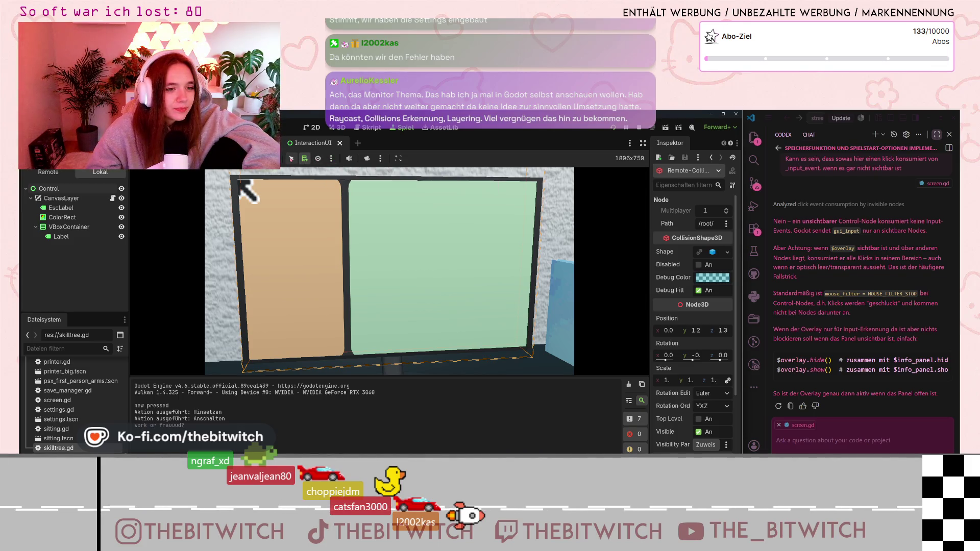
left_click(291, 158)
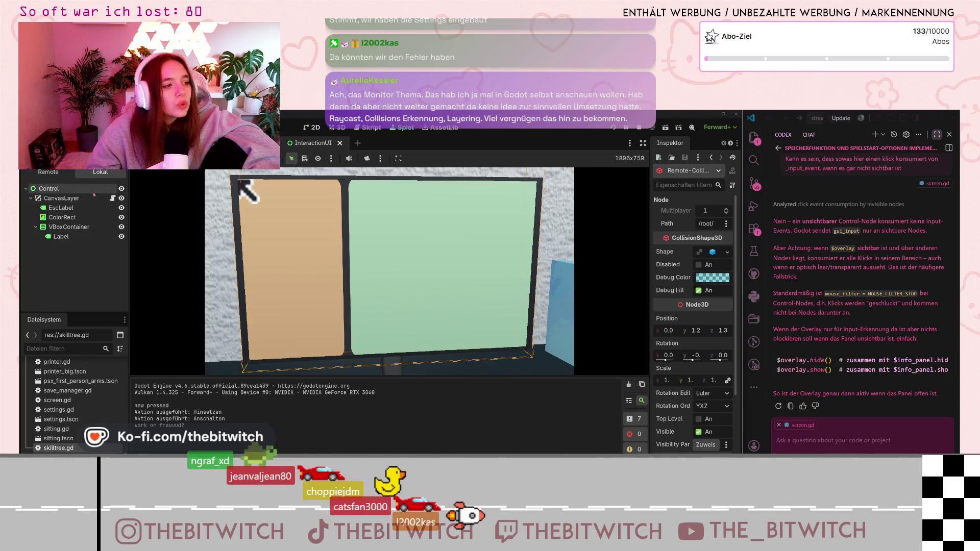
left_click(245, 143)
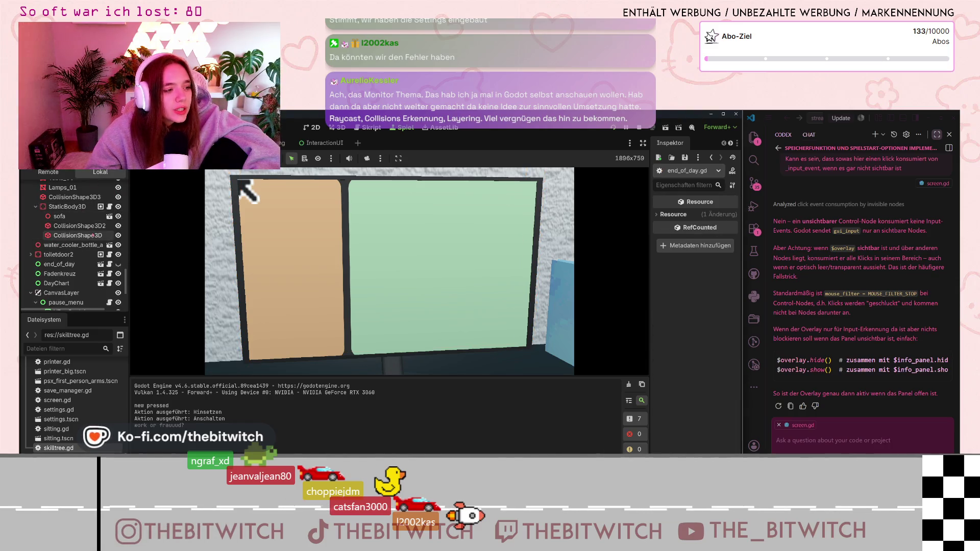
scroll(78, 228, "up", 5)
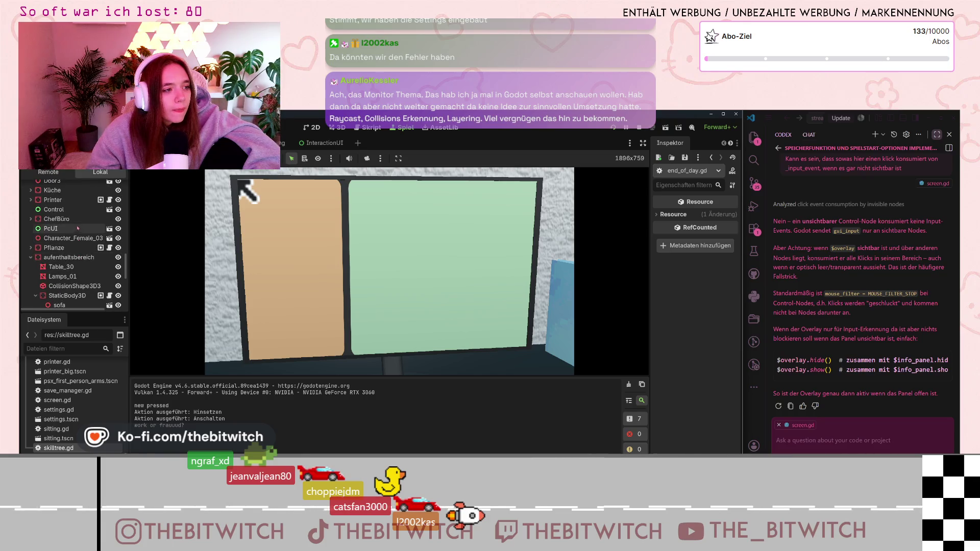
Open the sitting scene from PcUI, make EscLabel visible, then select monitor_hitboxes.
left_click(75, 231)
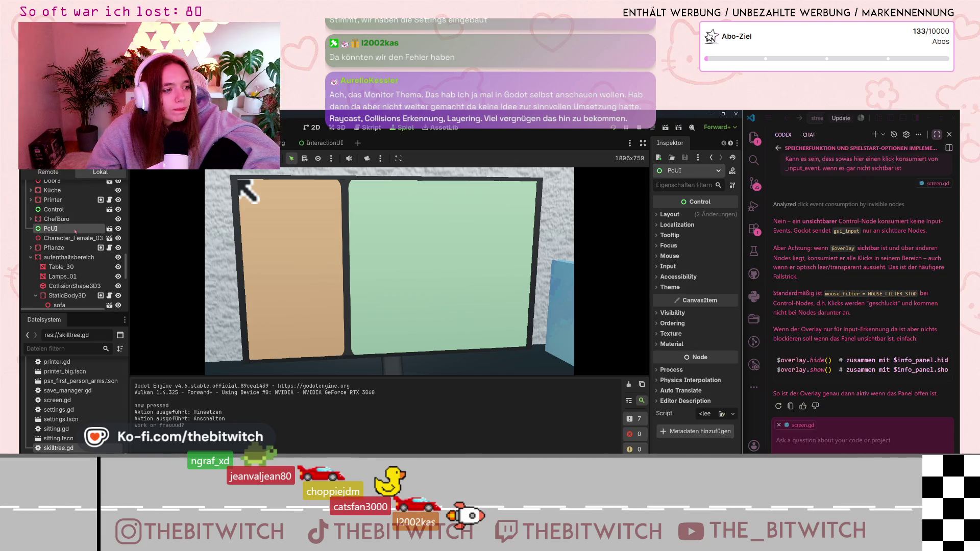
left_click(110, 229)
left_click(61, 199)
left_click(66, 208)
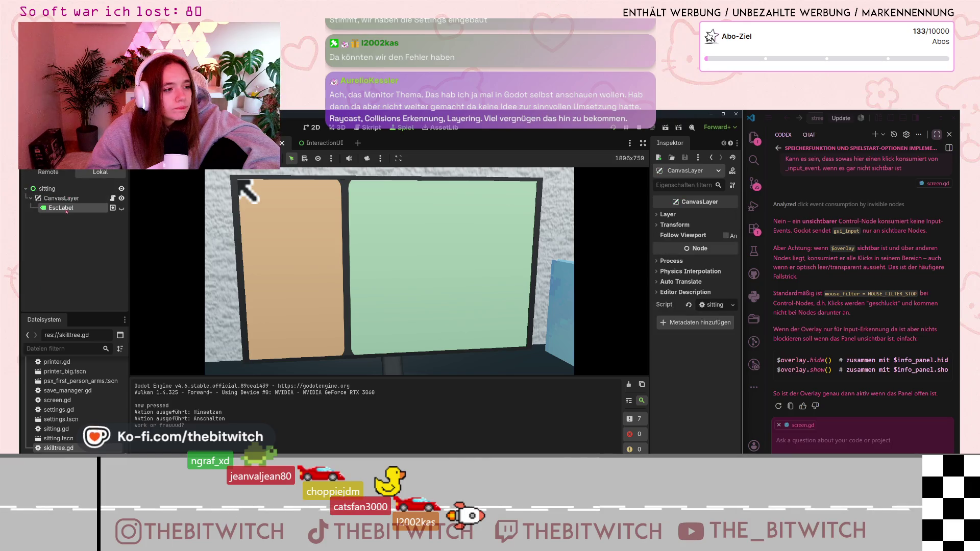
left_click(62, 198)
left_click(61, 190)
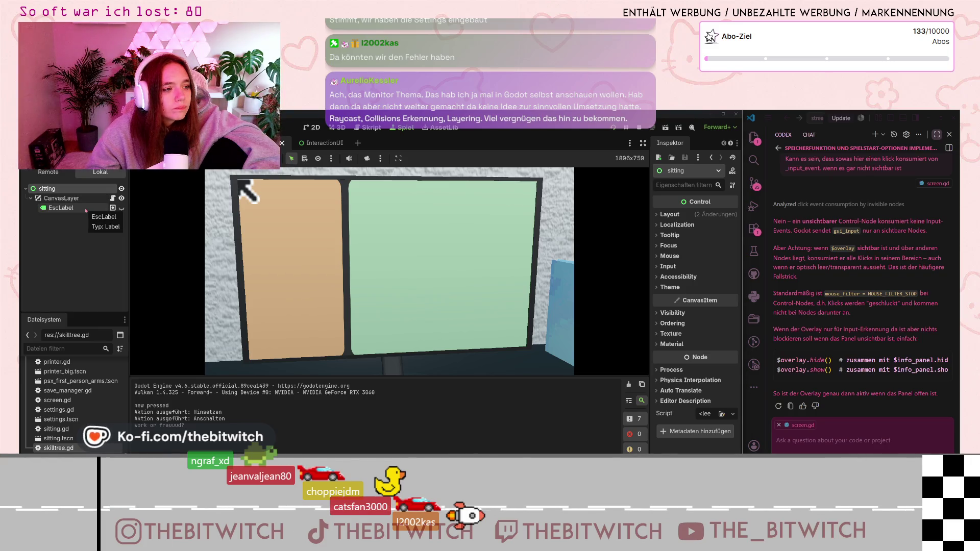
left_click(122, 208)
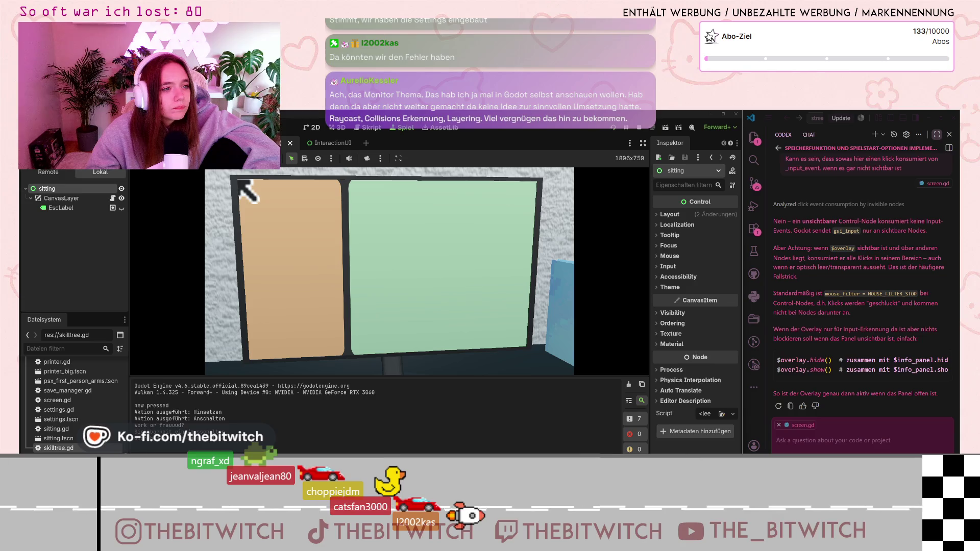
left_click(240, 182)
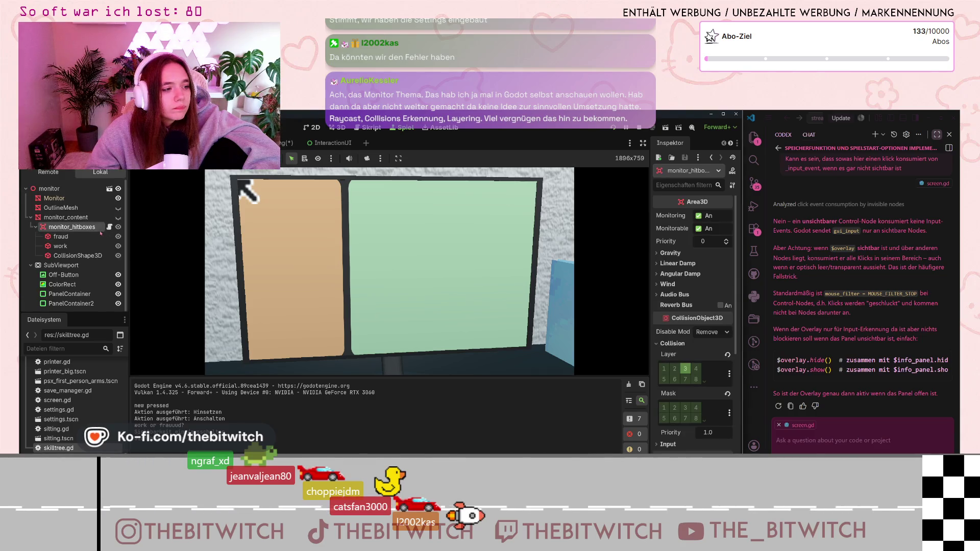
Set monitor_hitboxes' process mode from Inherit to Always, with global.gd shown.
left_click(364, 130)
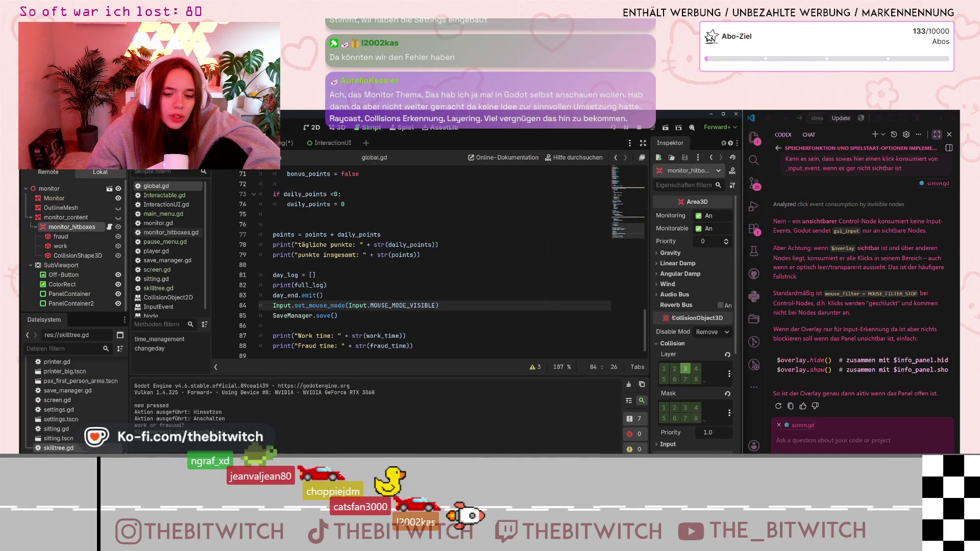
scroll(674, 307, "down", 5)
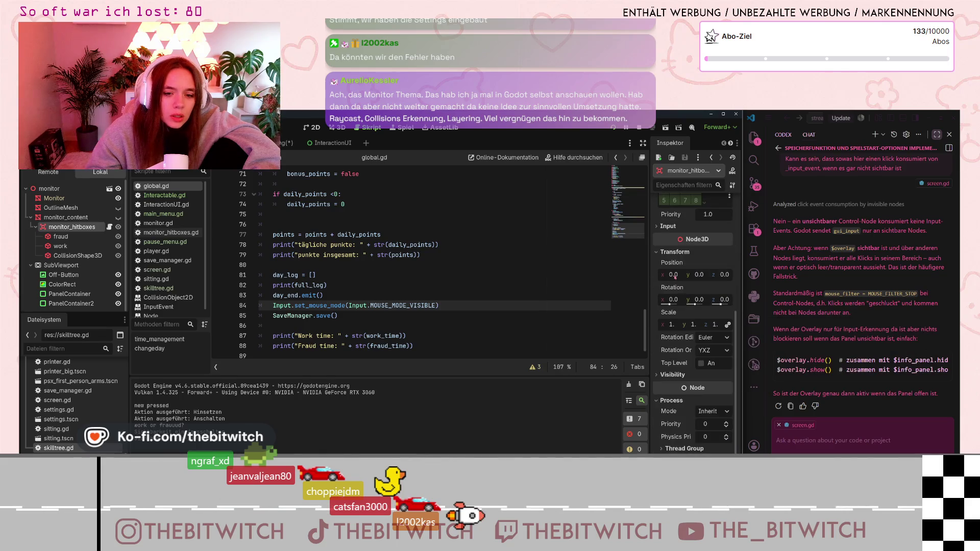
scroll(673, 280, "down", 2)
left_click(722, 382)
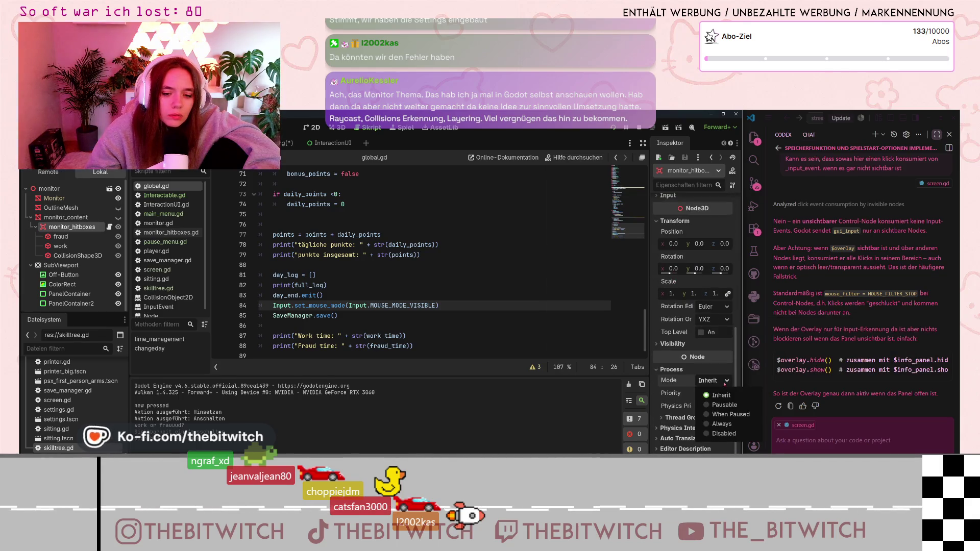
left_click(705, 426)
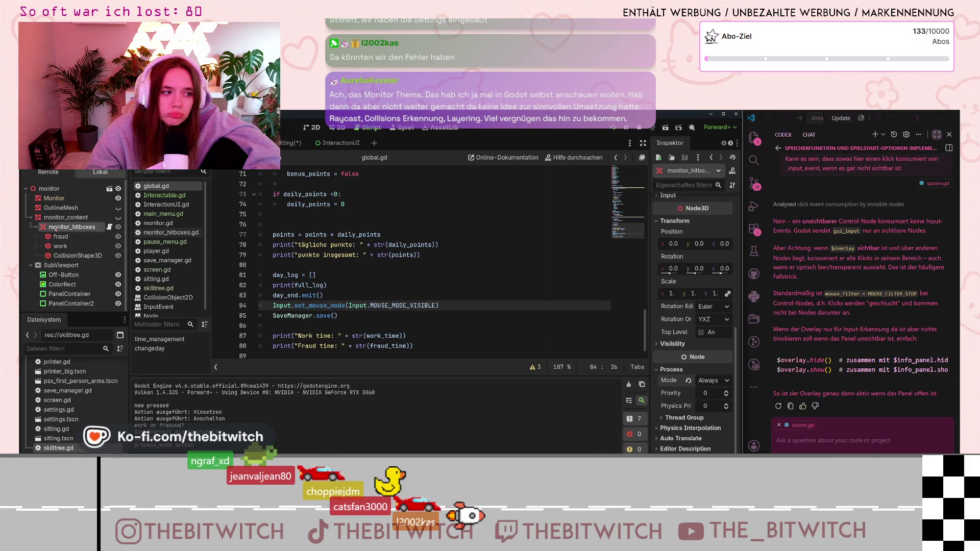
Select monitor_content, place the caret at line 82 of global.gd, and save the scene.
left_click(65, 217)
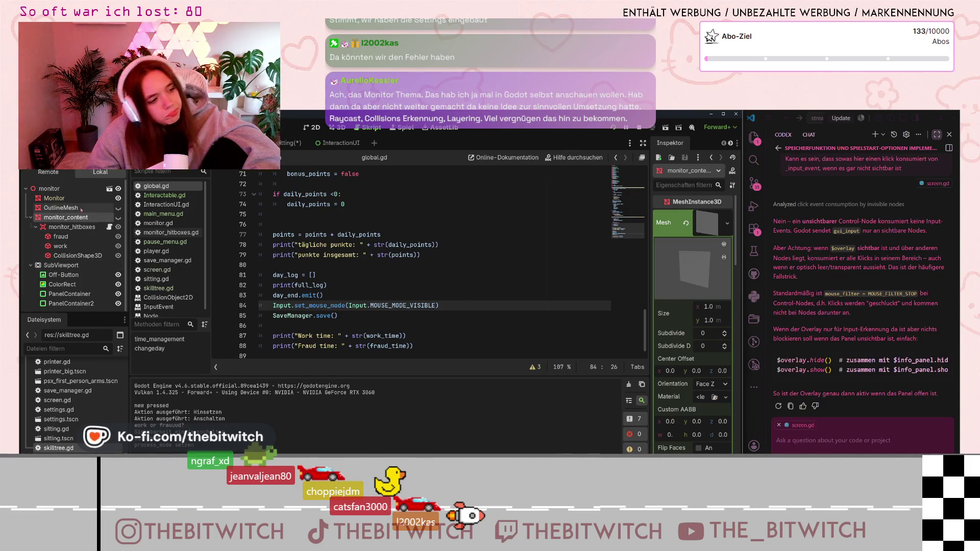
left_click(453, 289)
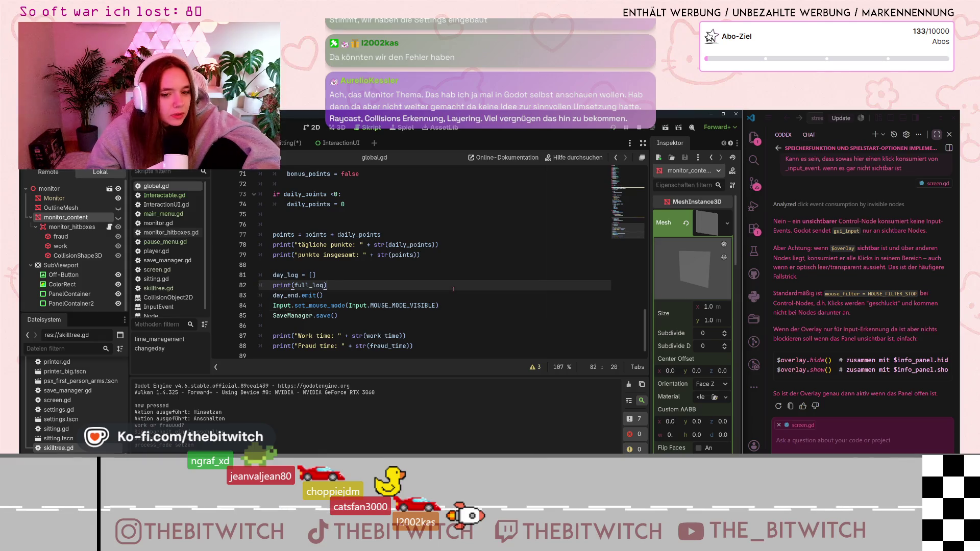
key("ctrl+s")
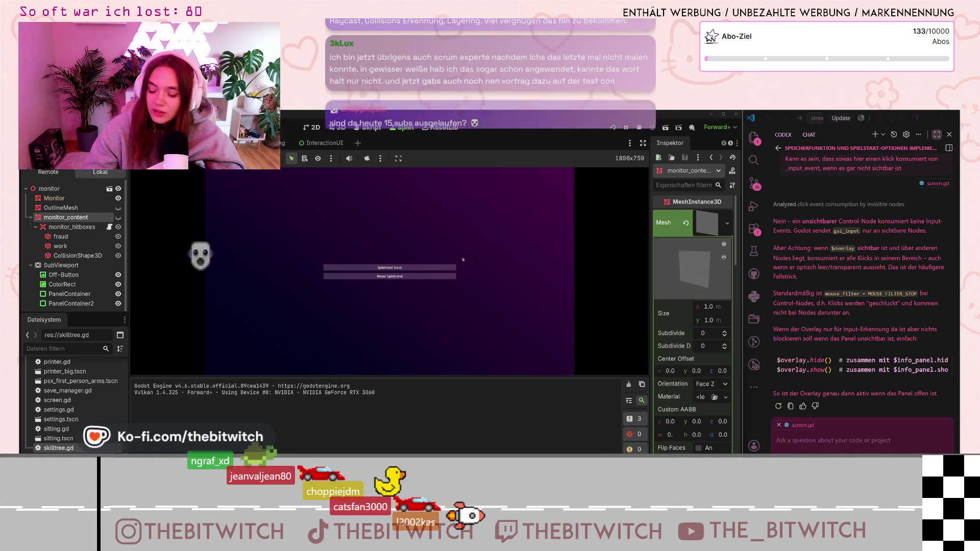
Start a new game, walk to the desk, sit at the monitor, and click it to test input.
left_click(408, 278)
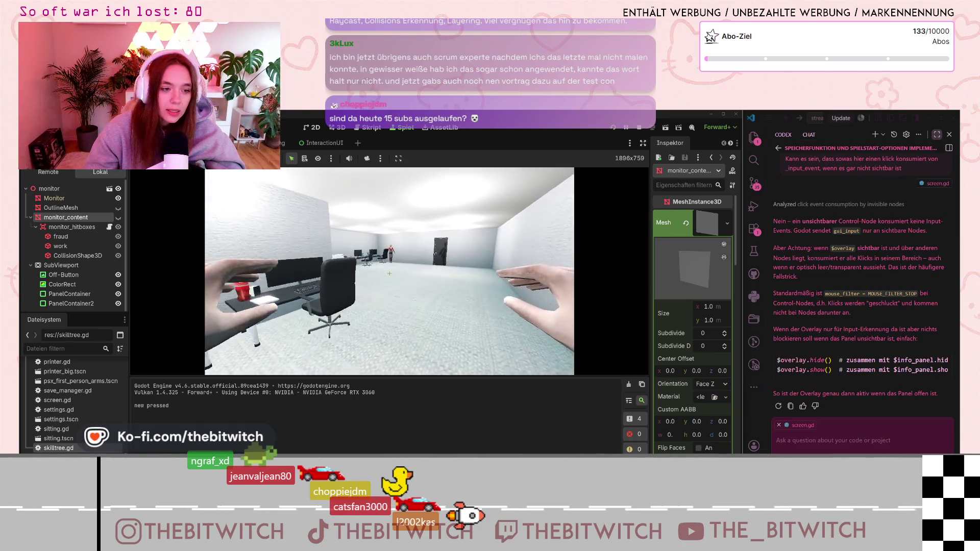
key("w")
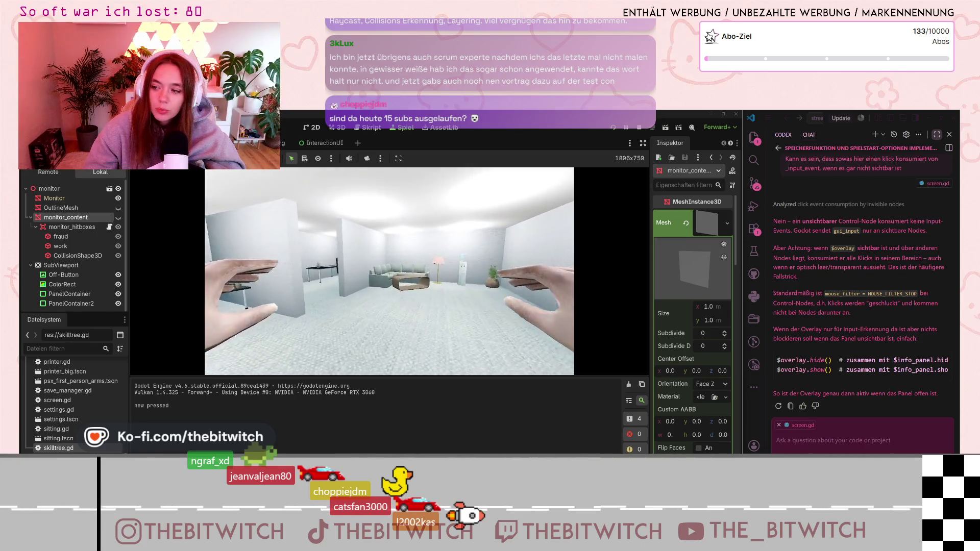
key("w")
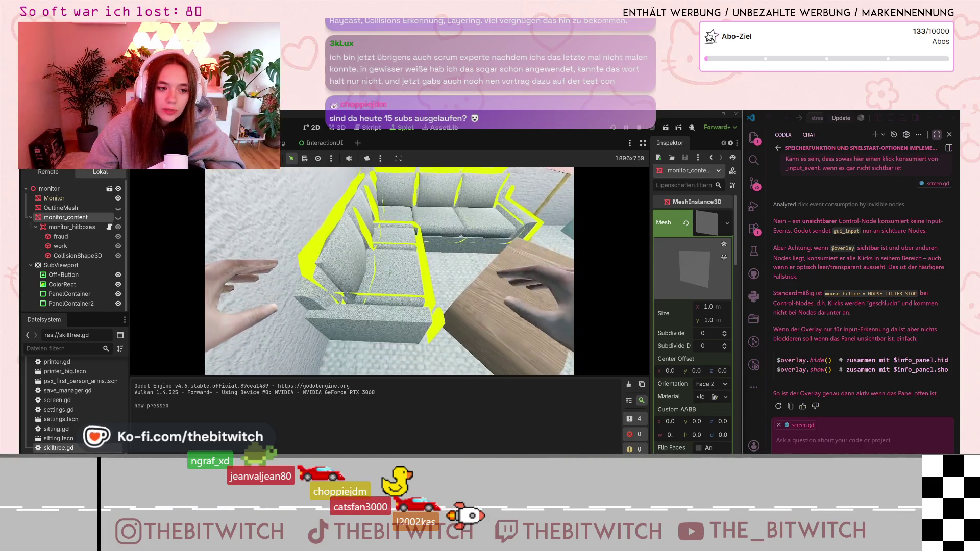
key("w")
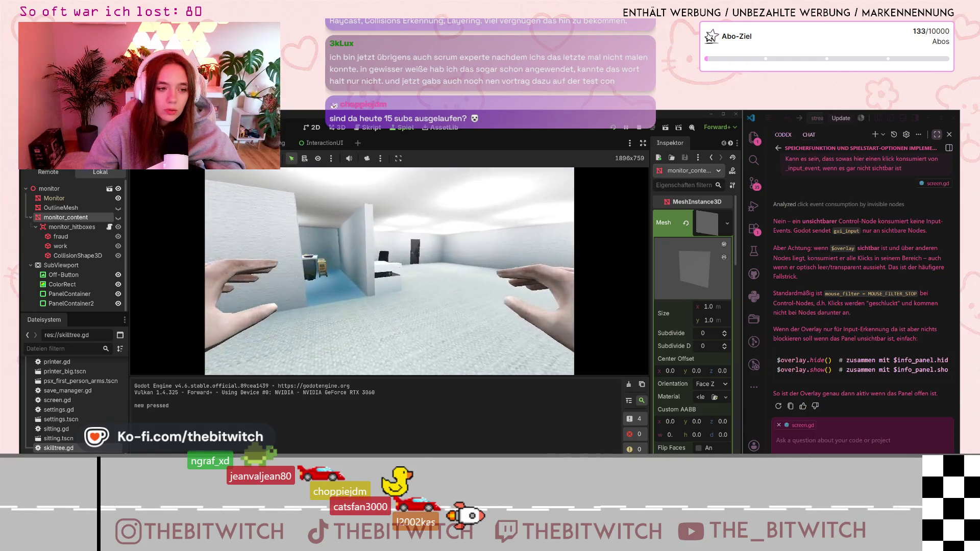
key("w")
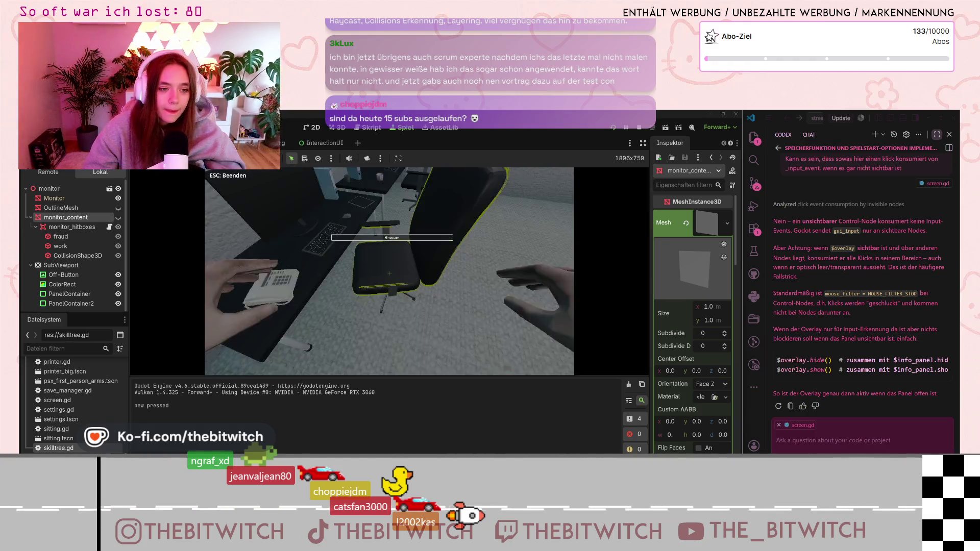
key("e")
key("e")
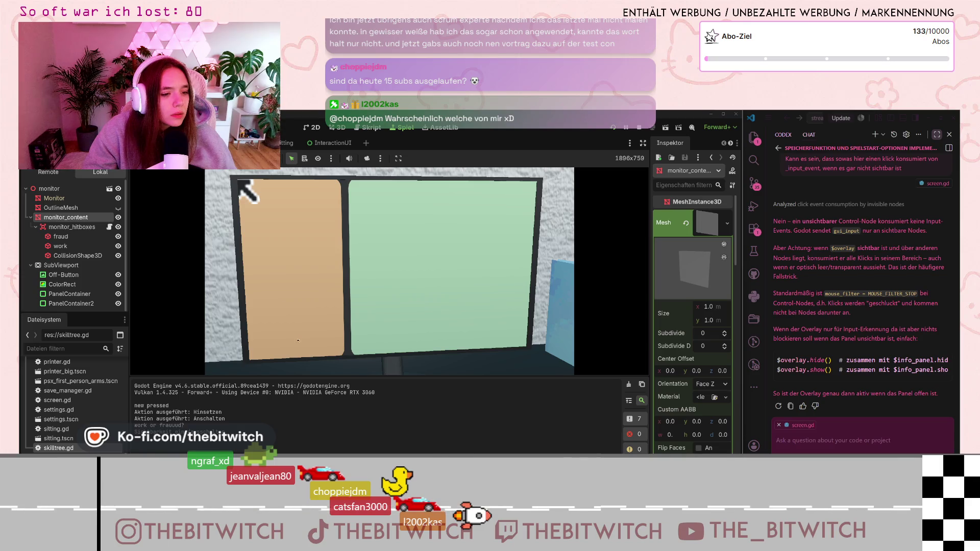
left_click(171, 226)
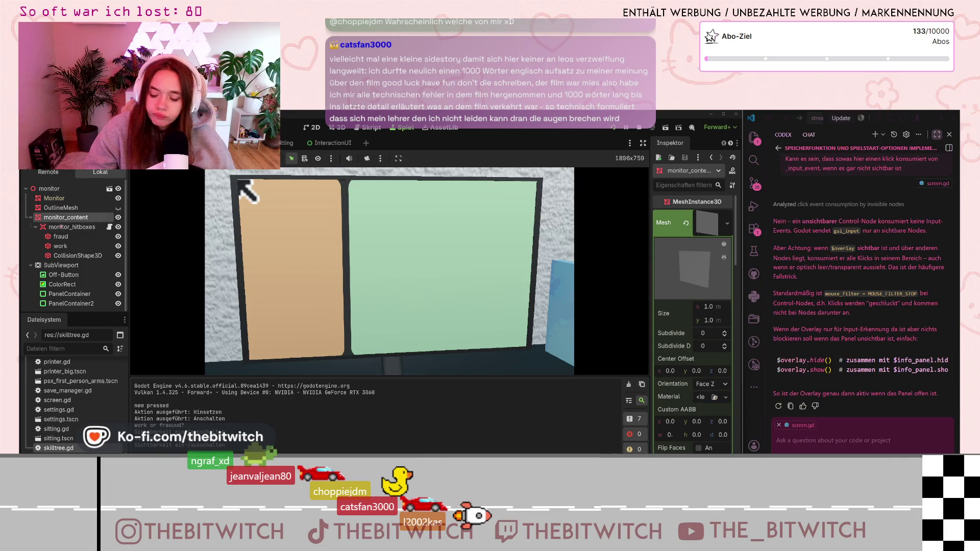
Inspect monitor_hitboxes, the Monitor mesh and the root monitor node, then show the monitor model in 3D.
left_click(66, 227)
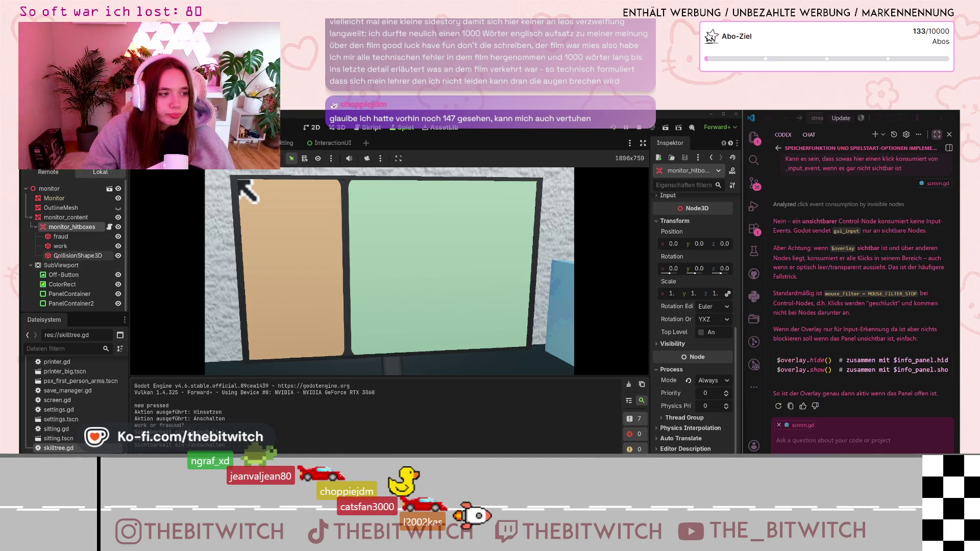
left_click(65, 198)
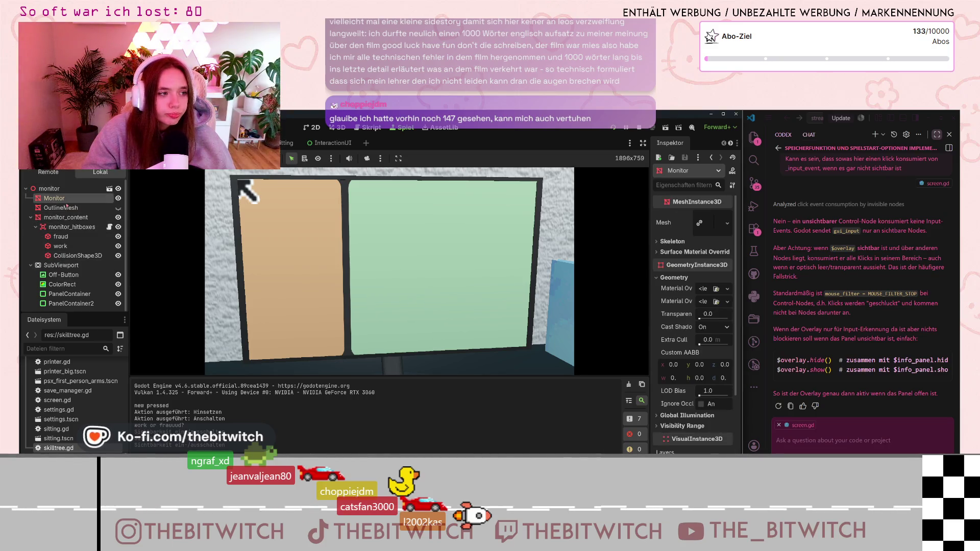
scroll(695, 307, "down", 5)
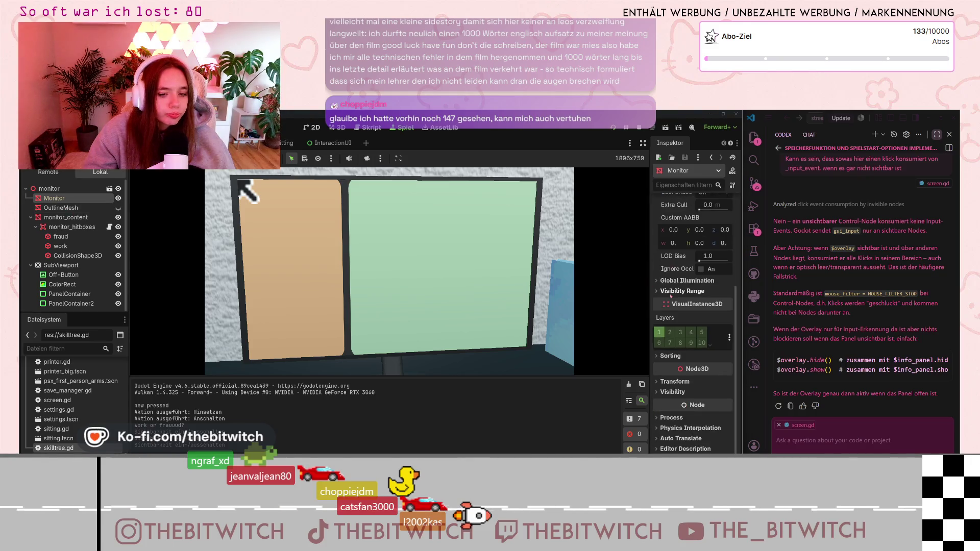
key("Up")
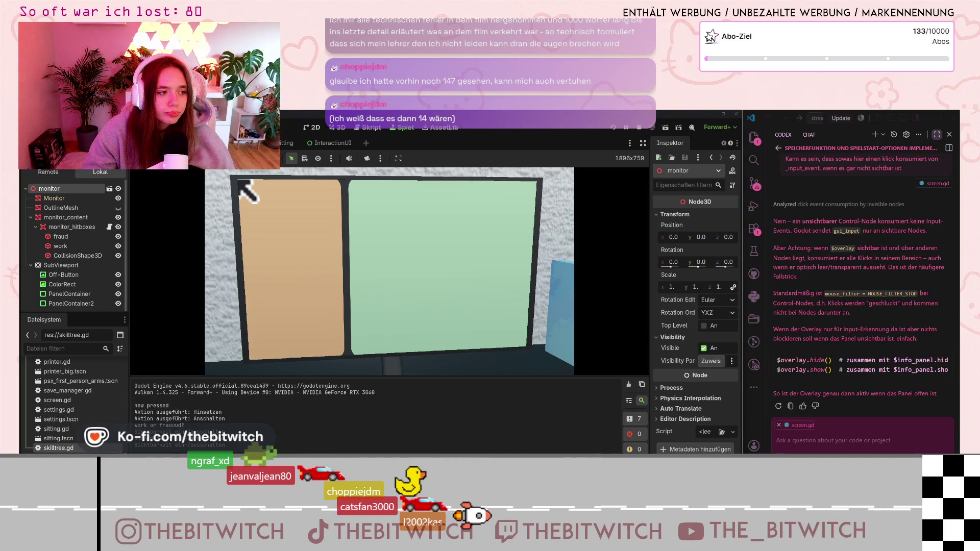
key("F8")
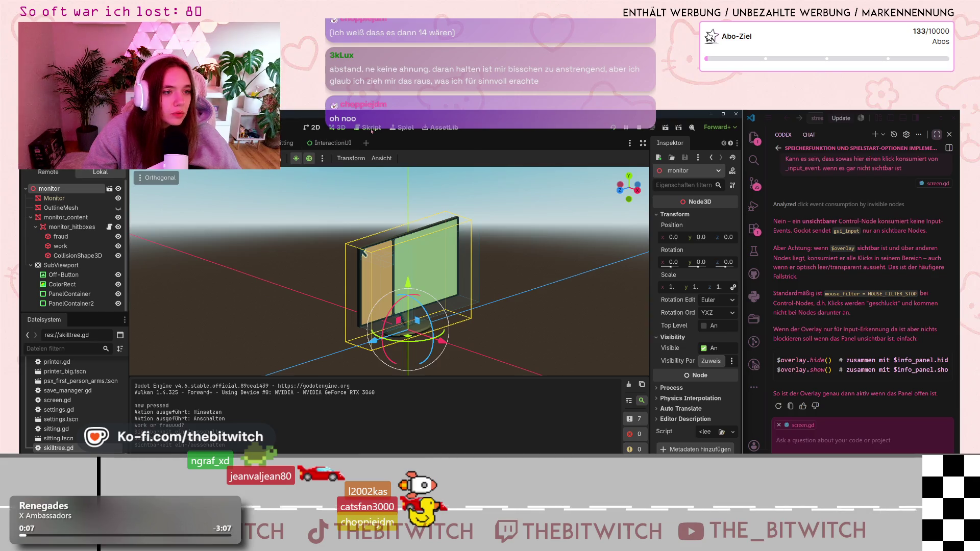
Switch to the script editor on global.gd, scroll through it, and click into the Copilot chat box.
left_click(372, 129)
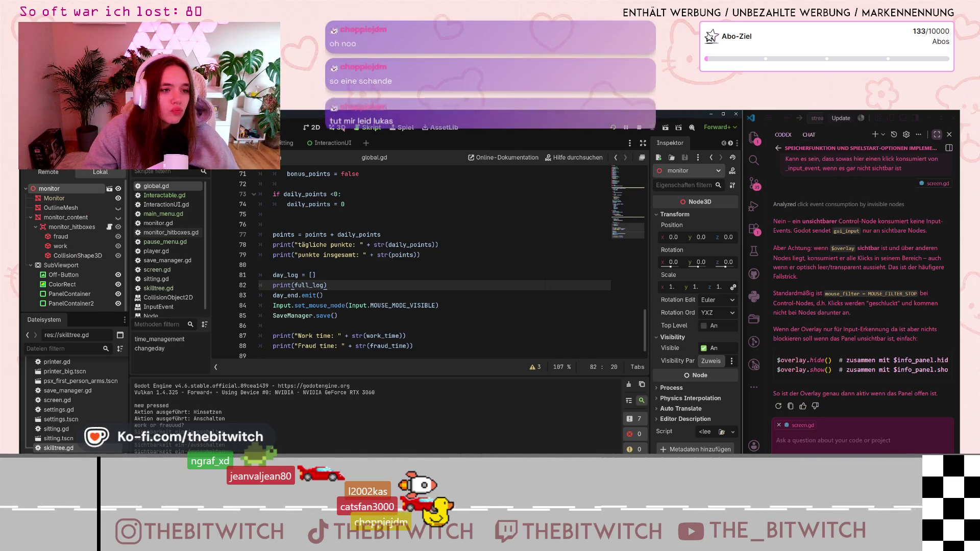
left_click(338, 127)
left_click(368, 128)
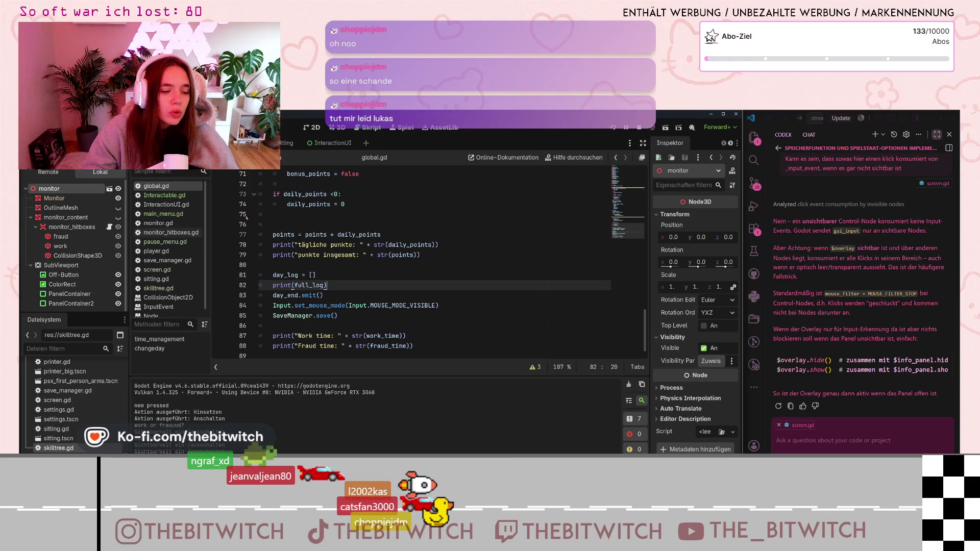
scroll(168, 251, "down", 1)
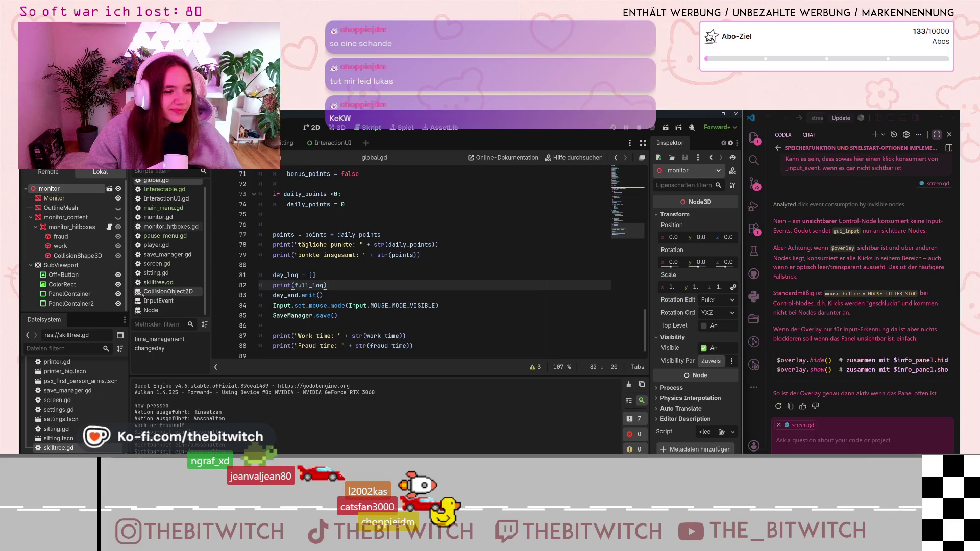
scroll(159, 291, "up", 1)
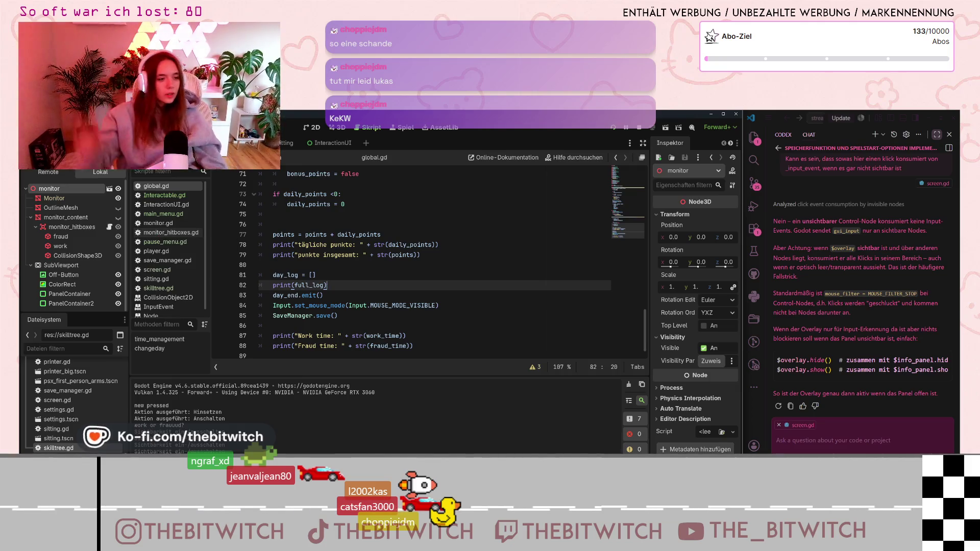
left_click(892, 438)
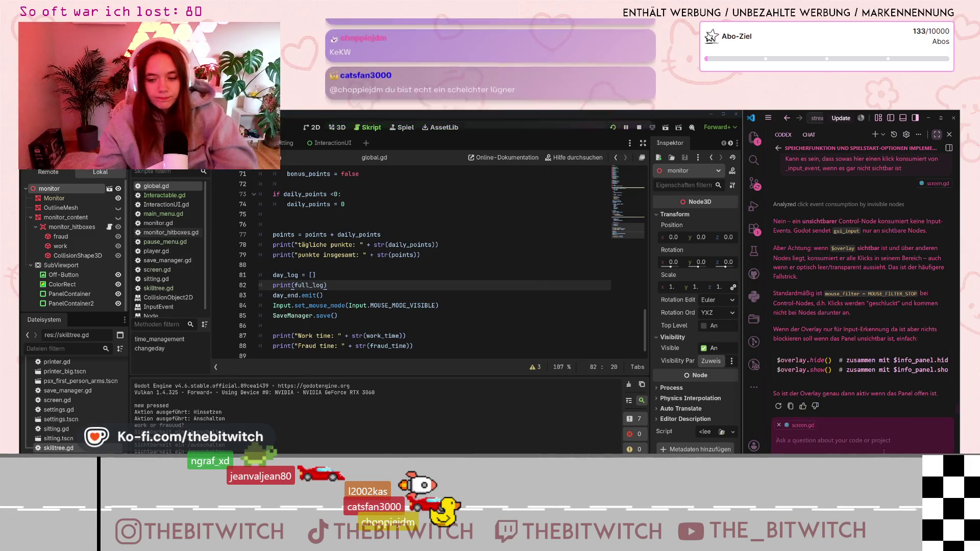
Draft a German Copilot chat message asking it to inspect the screen and why monitor clicks stopped registering.
type("kannst du dir")
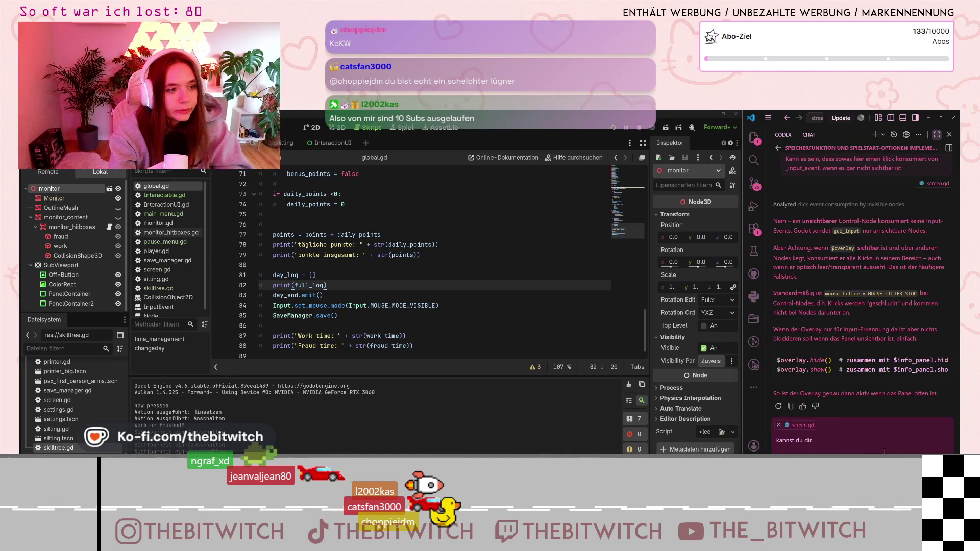
type(" einmal scree")
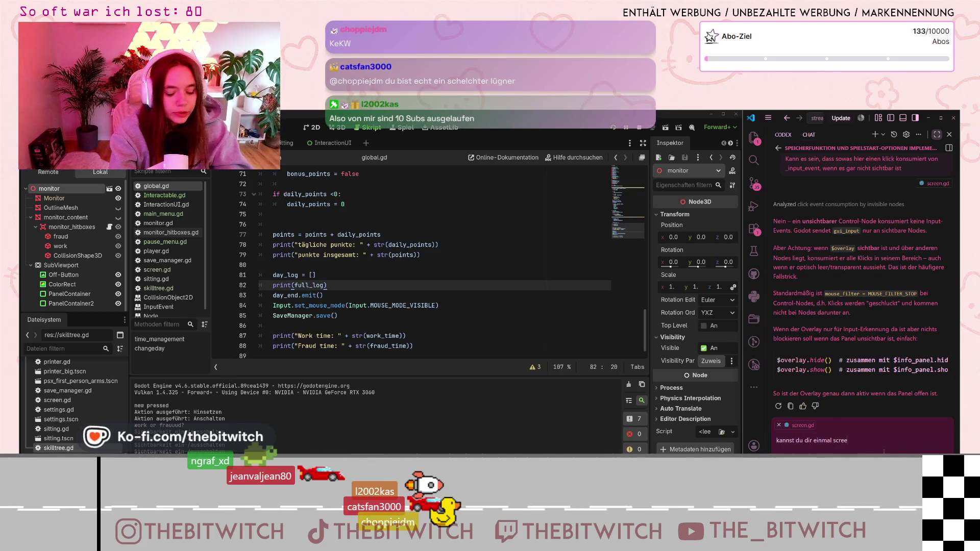
type("n ansehen? ich hatte ha")
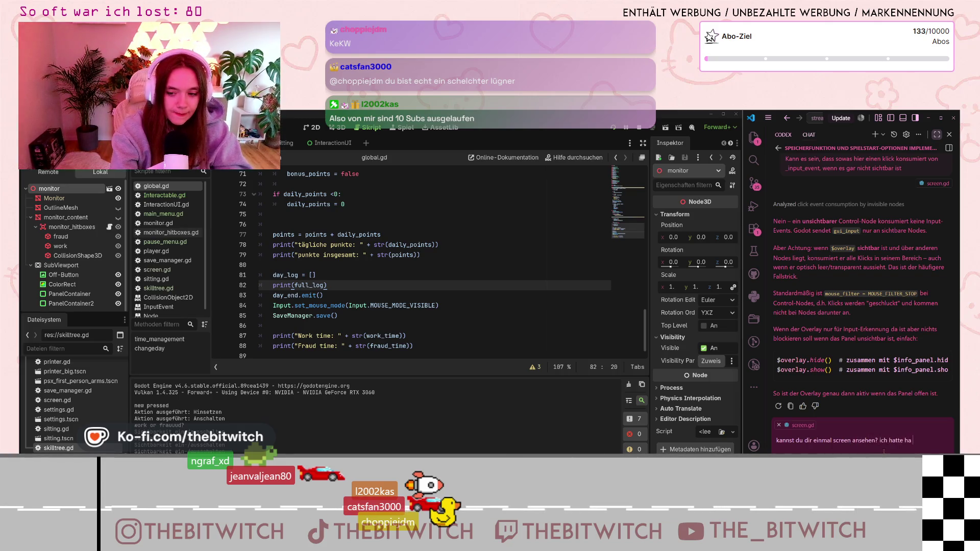
key("BackSpace")
key("BackSpace")
type("ja schon vorhe")
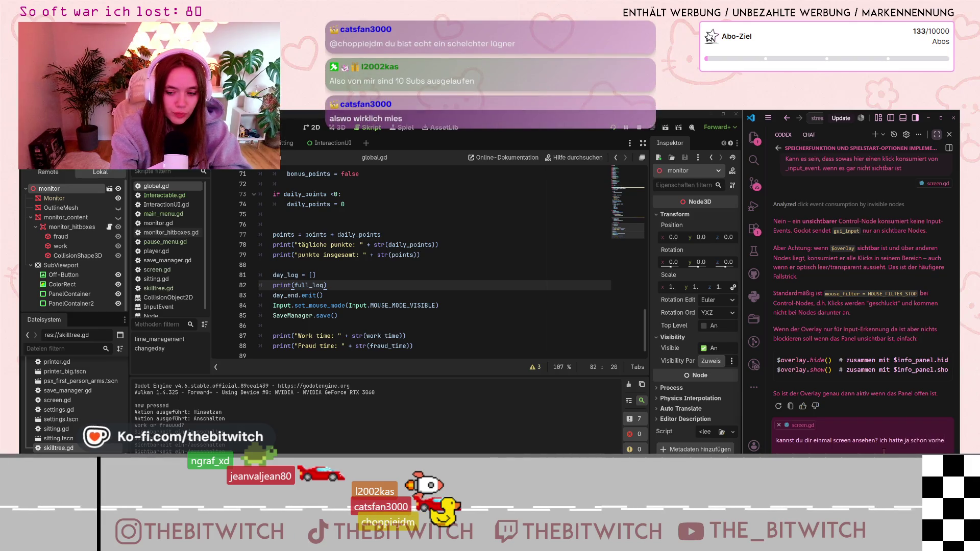
type("r probleme")
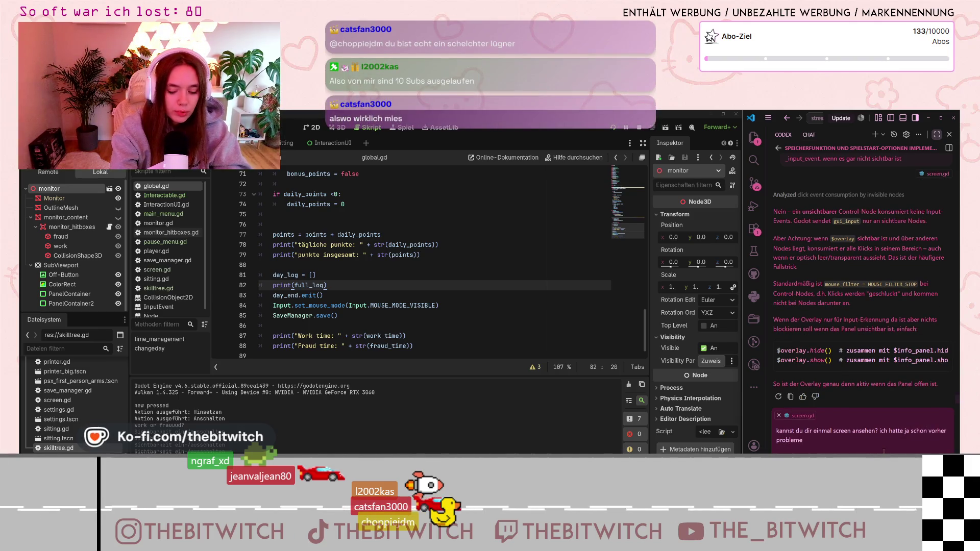
type(", dass klicke")
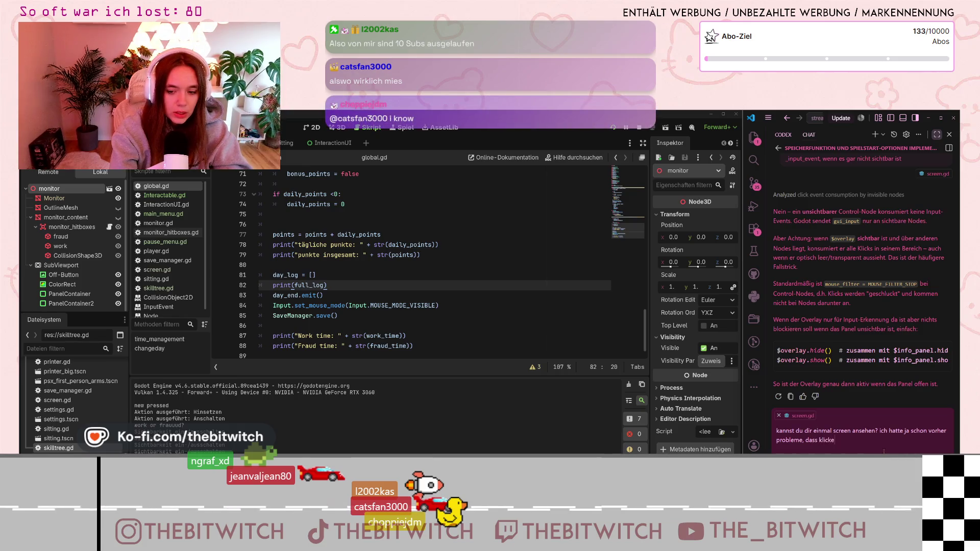
type(" nicht richti")
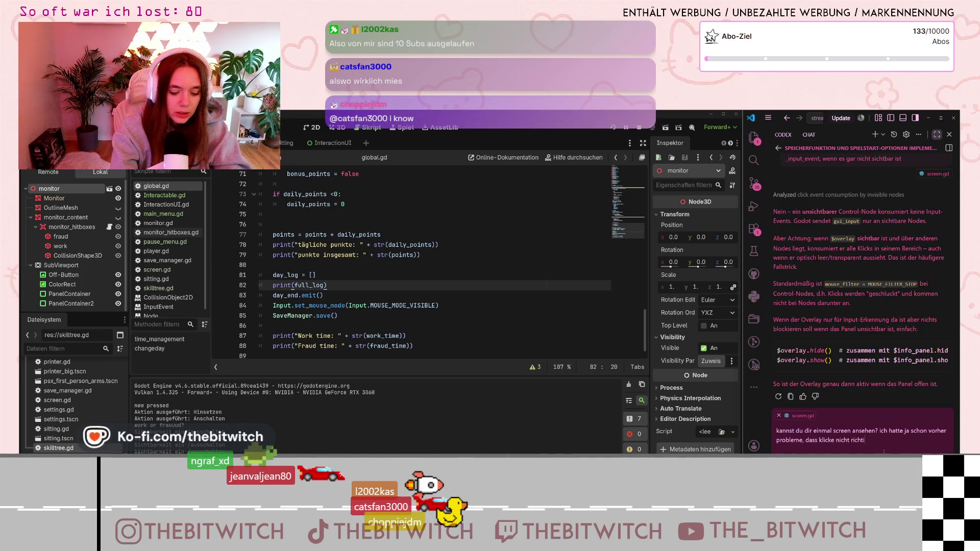
type("g akzeptiert wurden (das l")
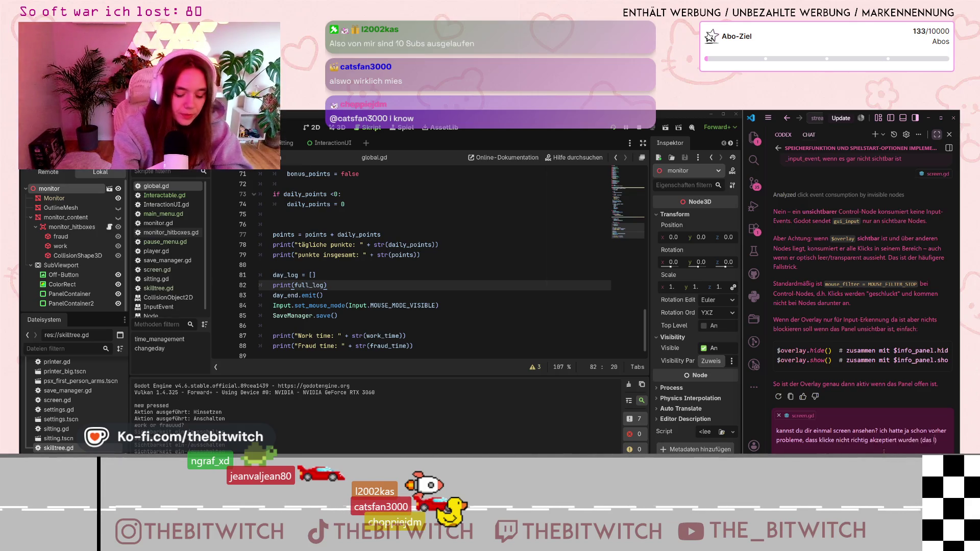
type("ag am fov")
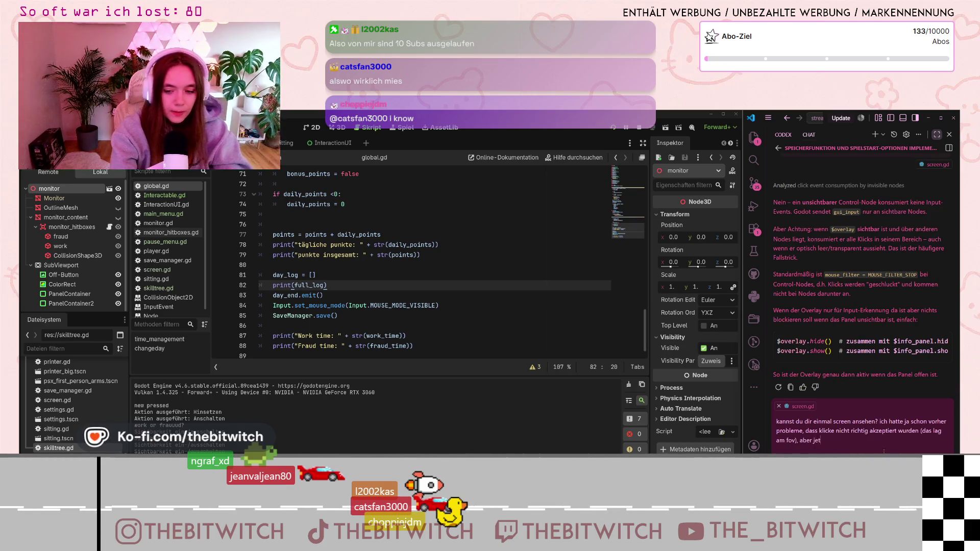
type("erden sie g")
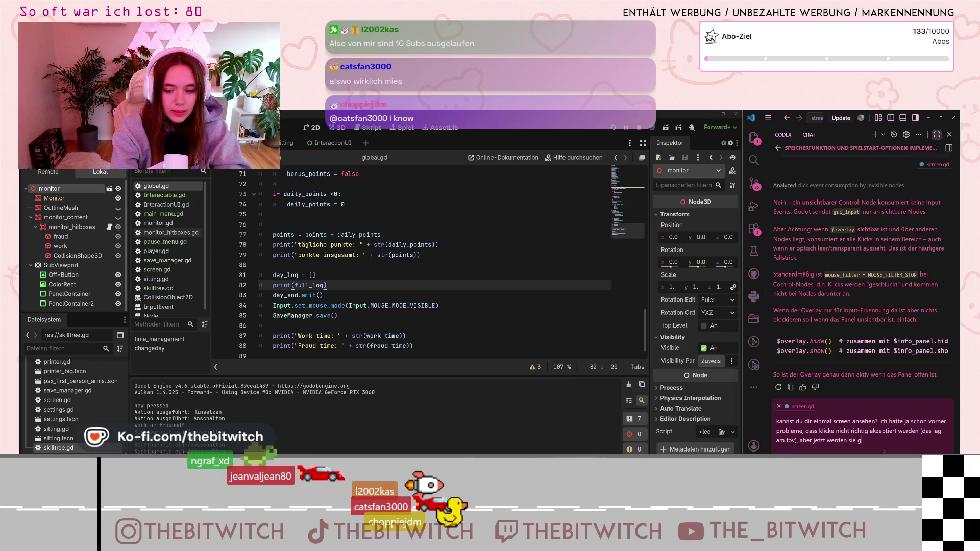
type("art n")
type(" nicht mehr ges")
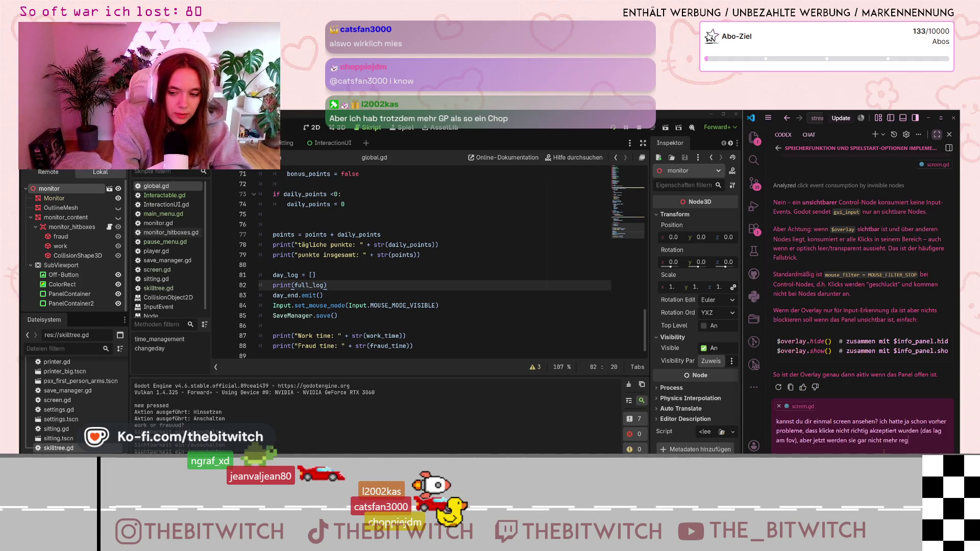
type("istriert. W")
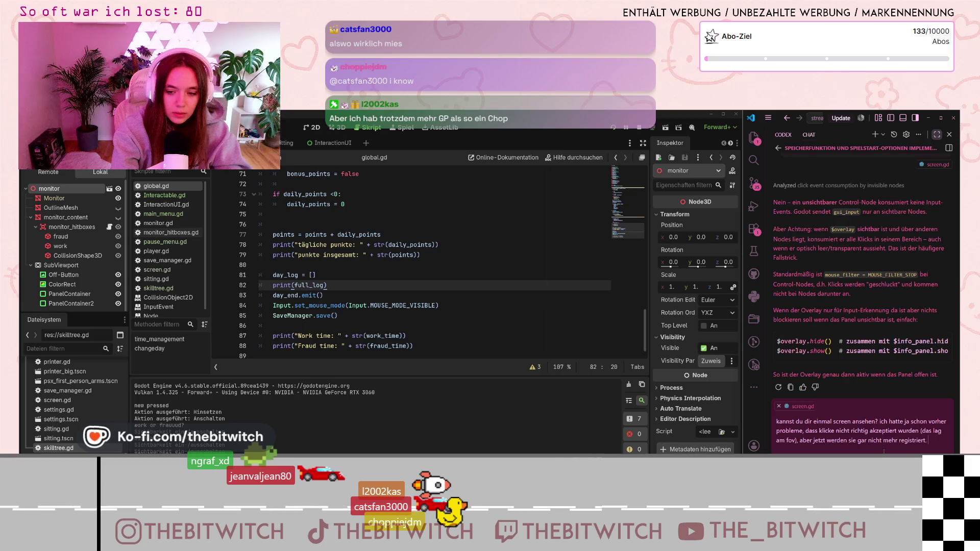
type("oran liegtr")
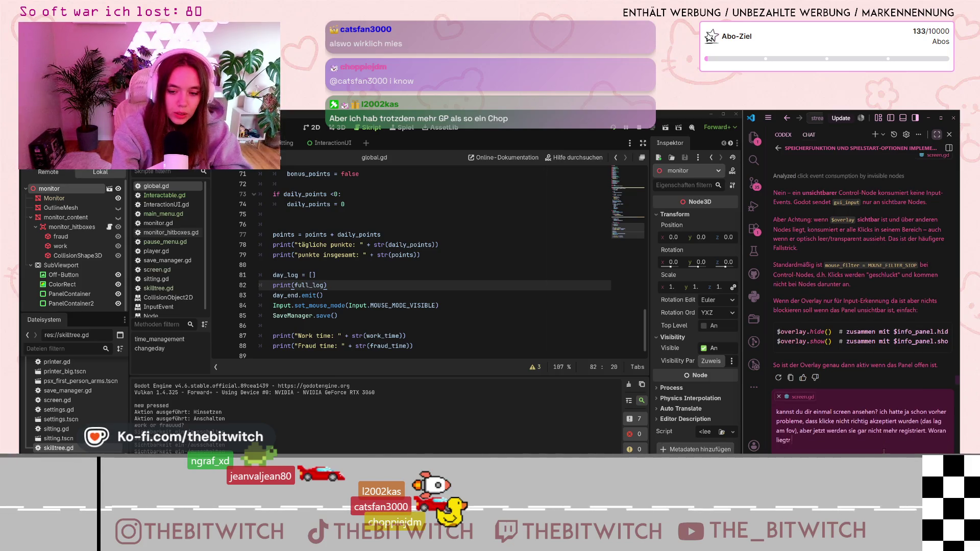
type("?")
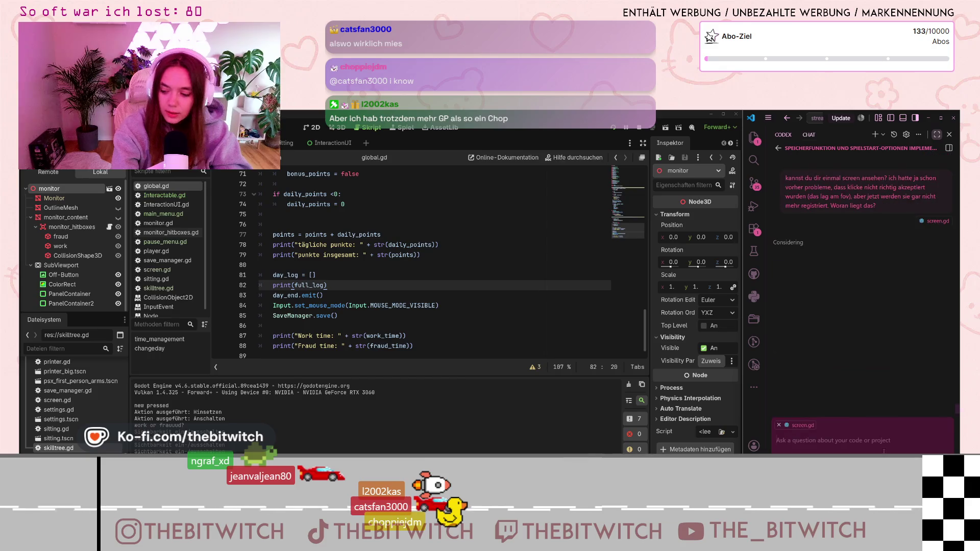
Send the question to Copilot, read its reply about likely causes, and select the monitor_content node.
key("Return")
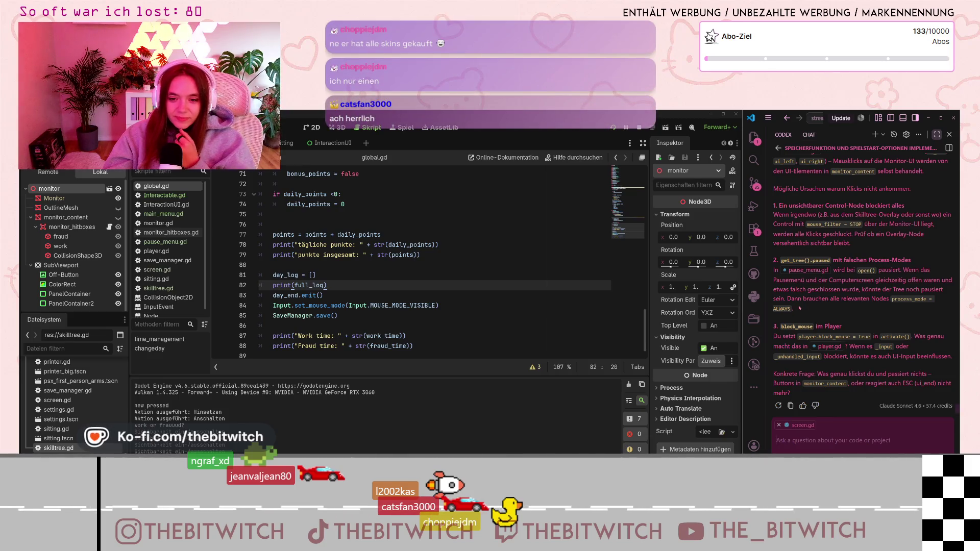
scroll(812, 339, "up", 3)
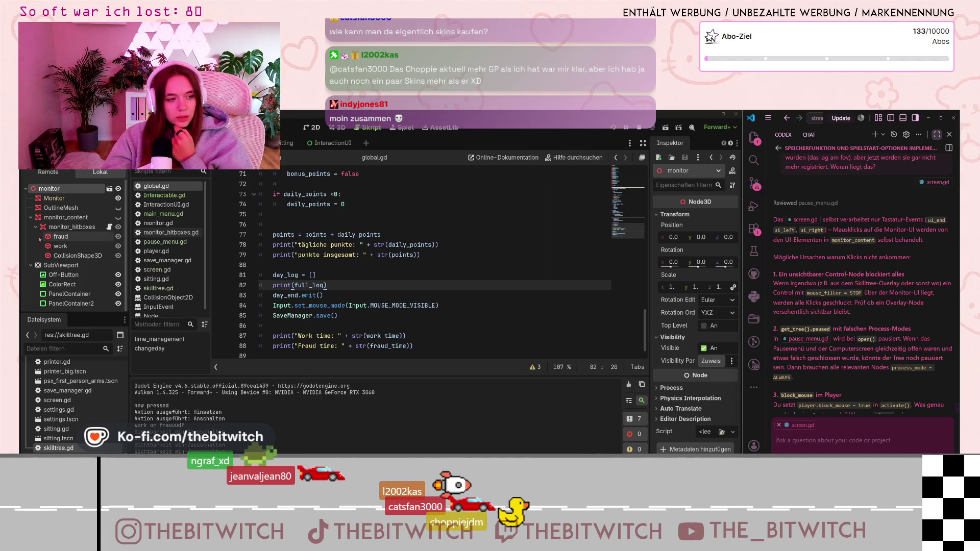
left_click(66, 218)
Change monitor_content's Process Mode from Inherit to Always in the Inspector.
scroll(705, 360, "down", 10)
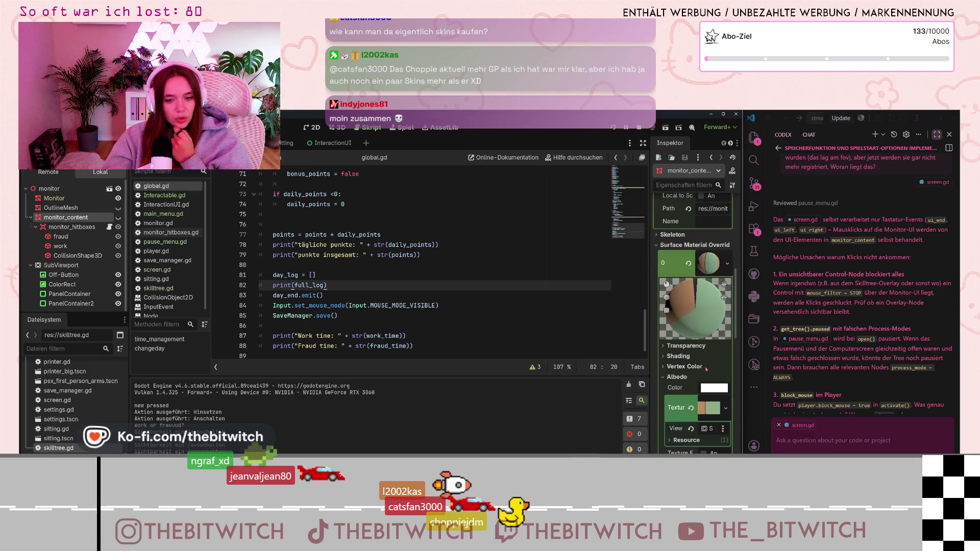
scroll(702, 363, "down", 10)
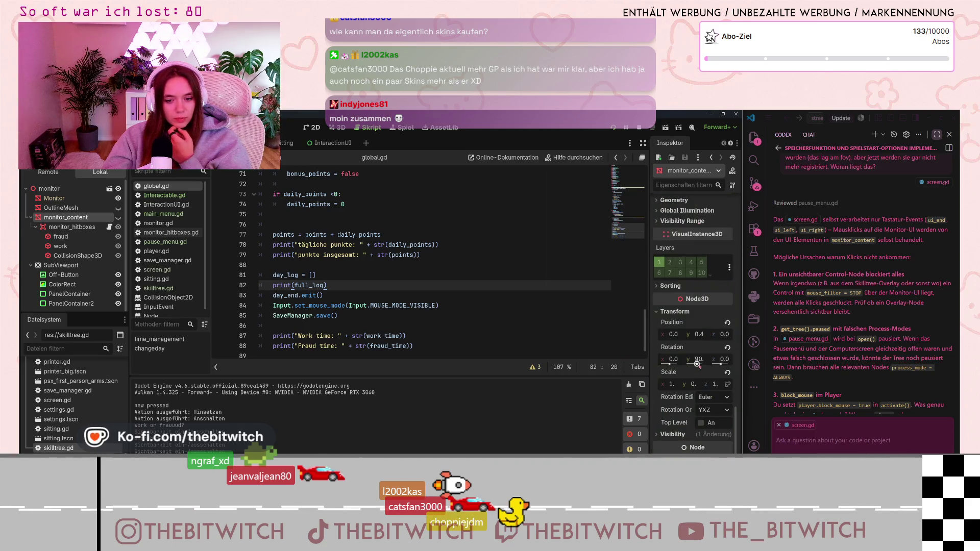
scroll(697, 364, "down", 2)
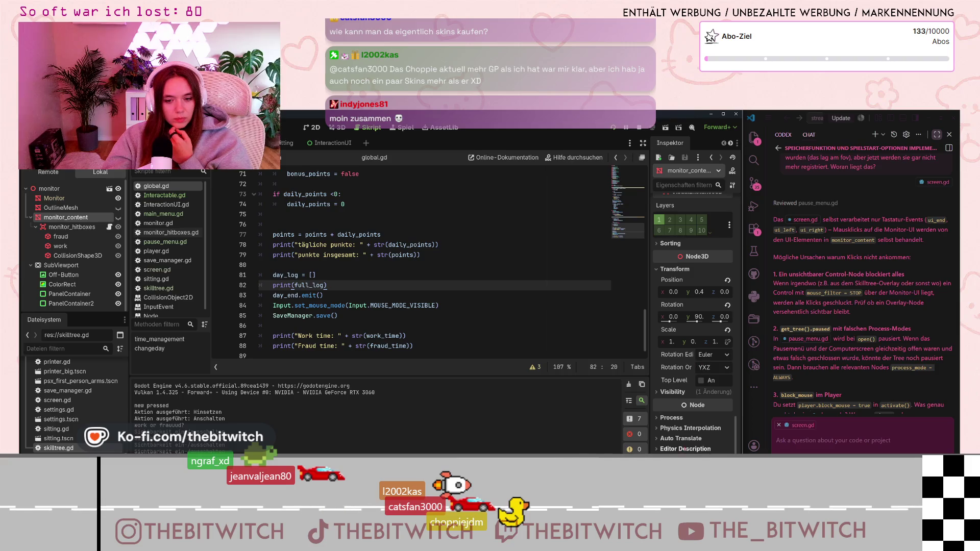
left_click(714, 428)
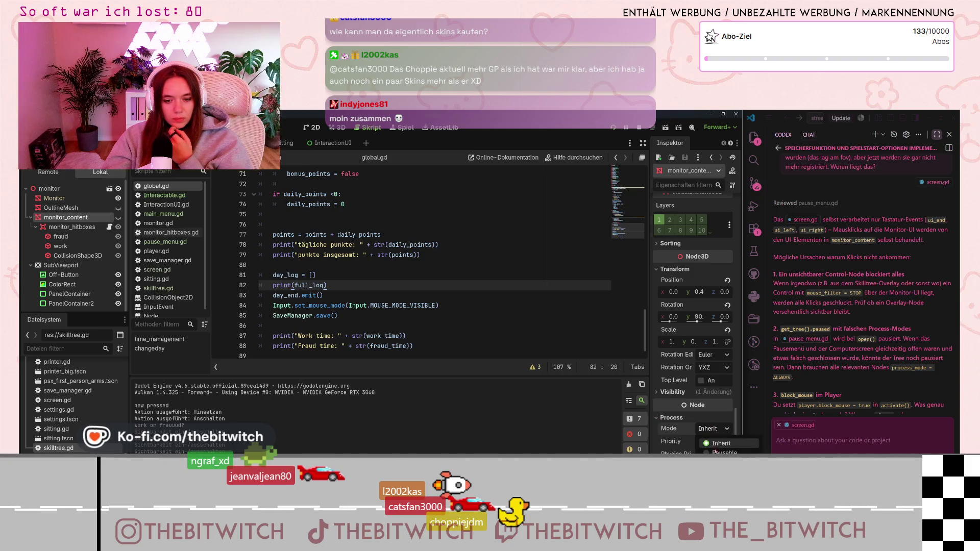
left_click(720, 472)
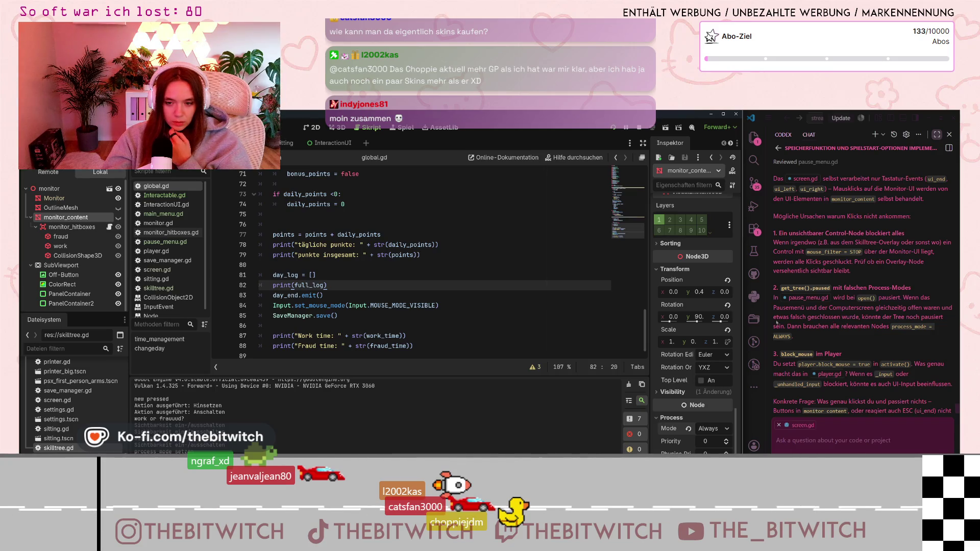
scroll(174, 237, "down", 1)
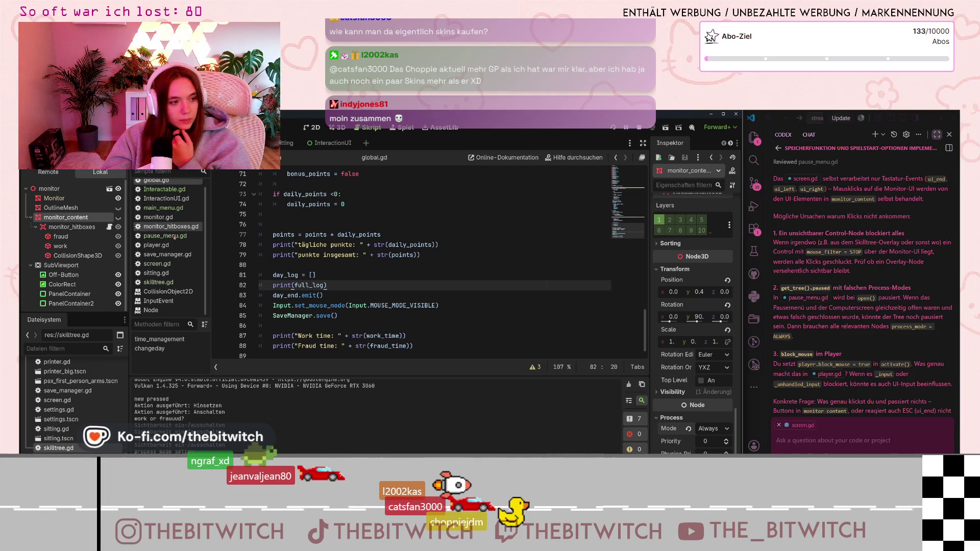
Open player.gd and scroll through its code to the _input function.
scroll(174, 237, "up", 1)
left_click(172, 252)
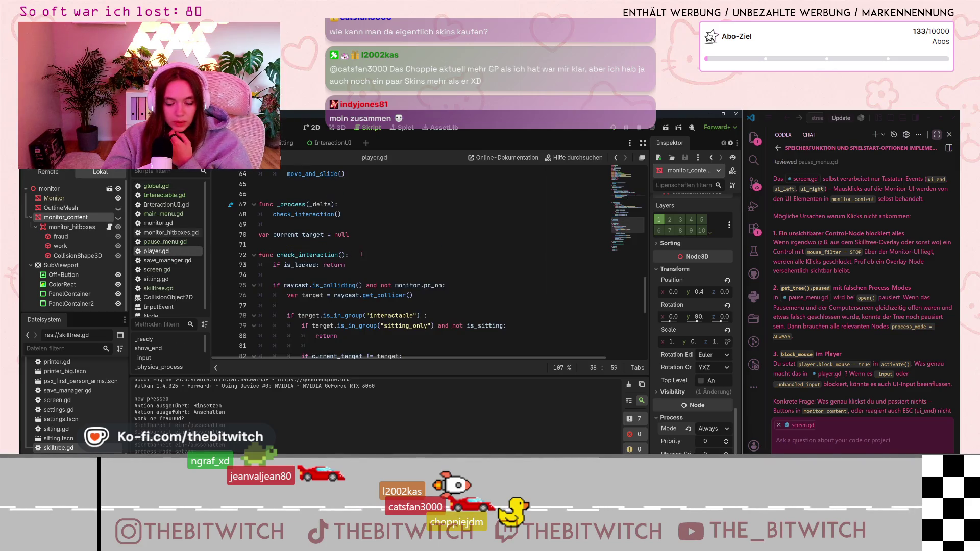
scroll(361, 253, "down", 6)
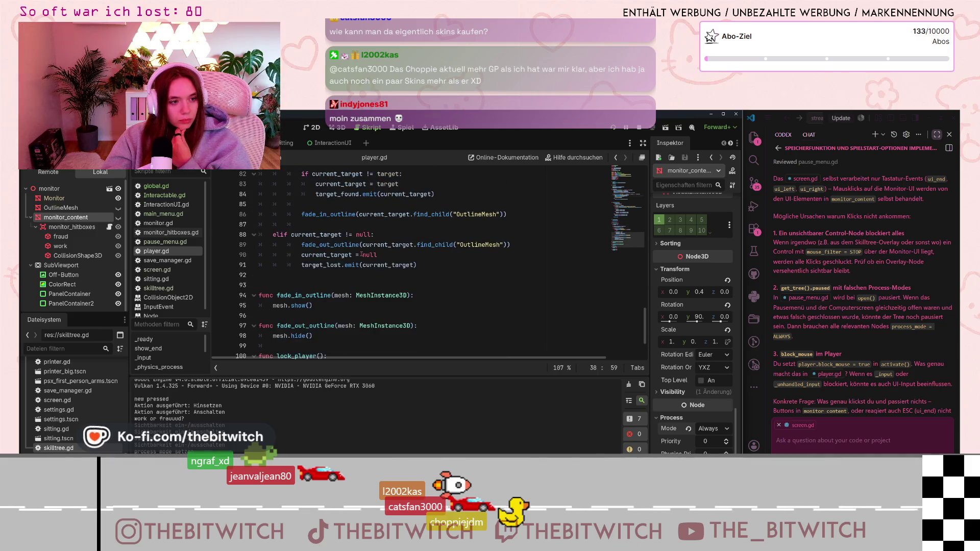
scroll(361, 253, "up", 19)
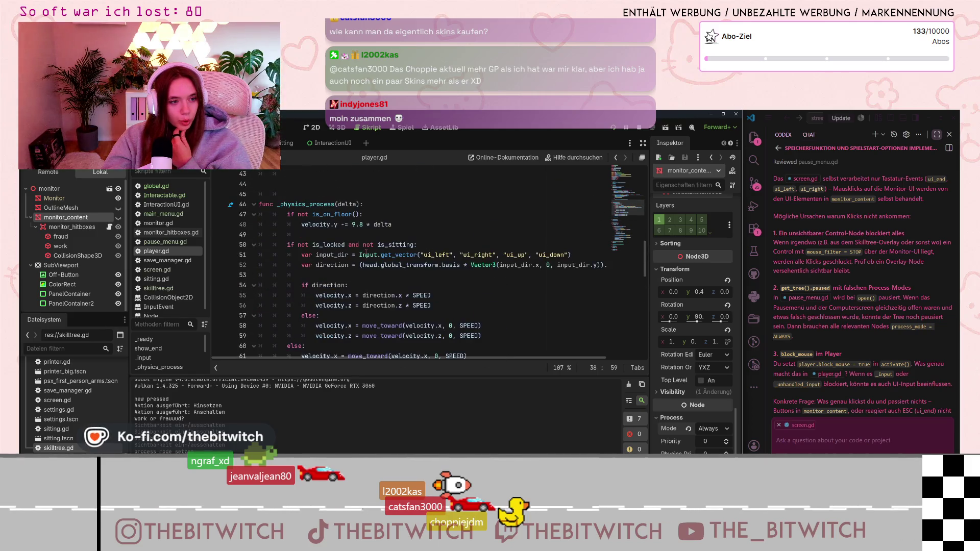
scroll(366, 252, "down", 5)
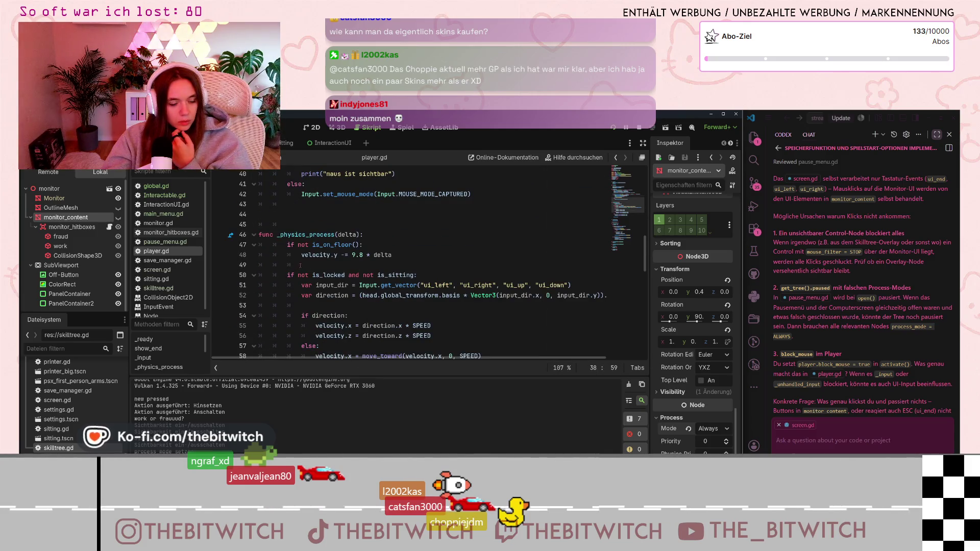
scroll(302, 264, "down", 8)
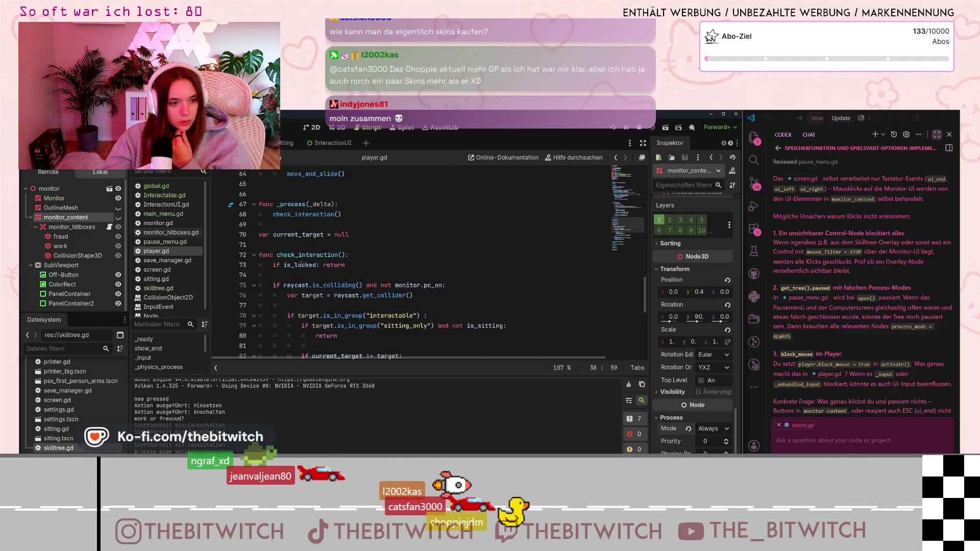
Search player.gd for 'block' to step through the block_mouse checks, then bring up screen.gd.
key("ctrl+f")
type("block")
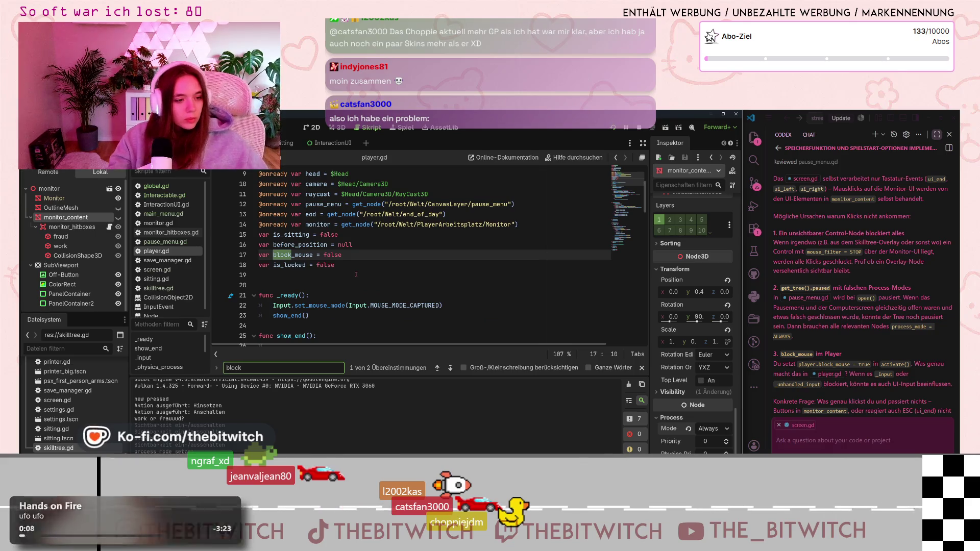
key("Return")
key("Return")
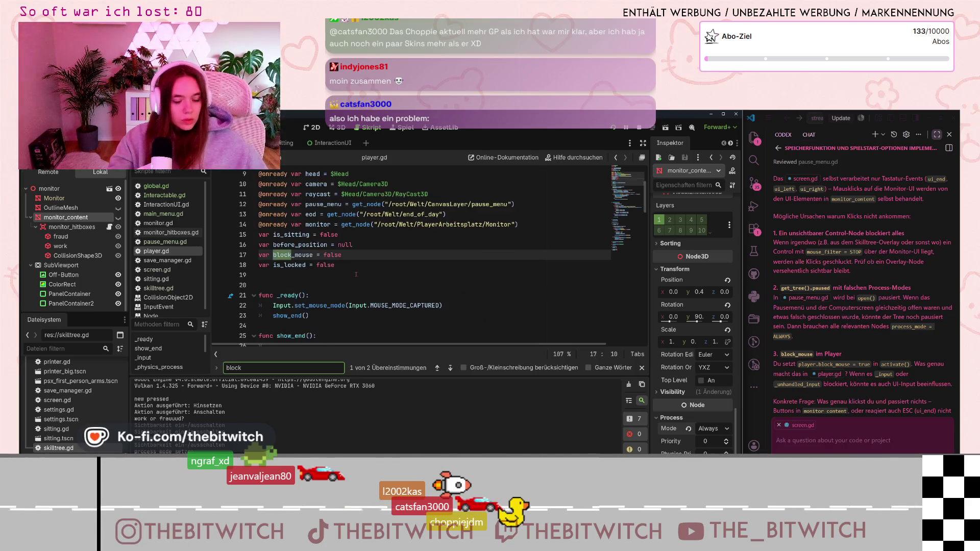
key("Return")
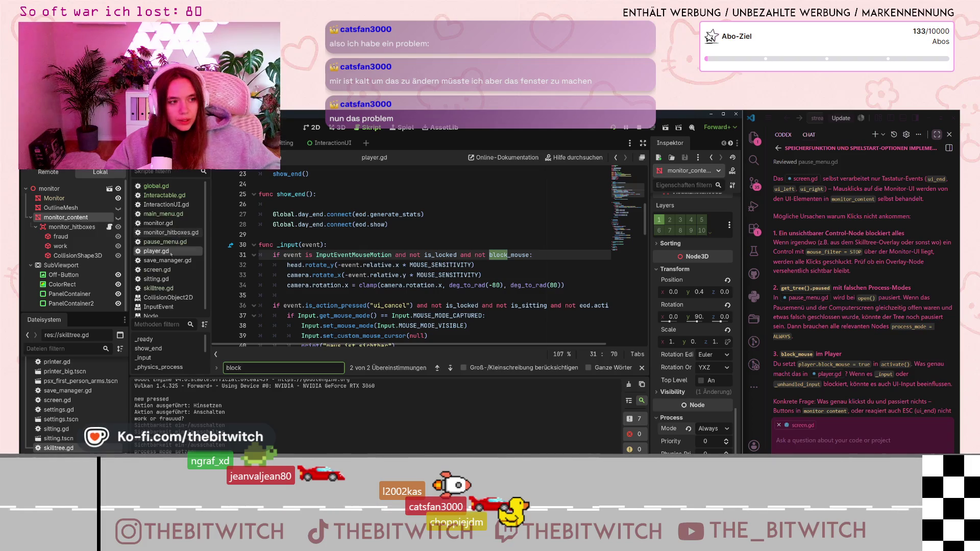
scroll(163, 245, "down", 1)
left_click(157, 264)
Scroll screen.gd to the ui_end, ui_left and ui_right handlers and view the is_action_pressed docs.
scroll(340, 267, "up", 3)
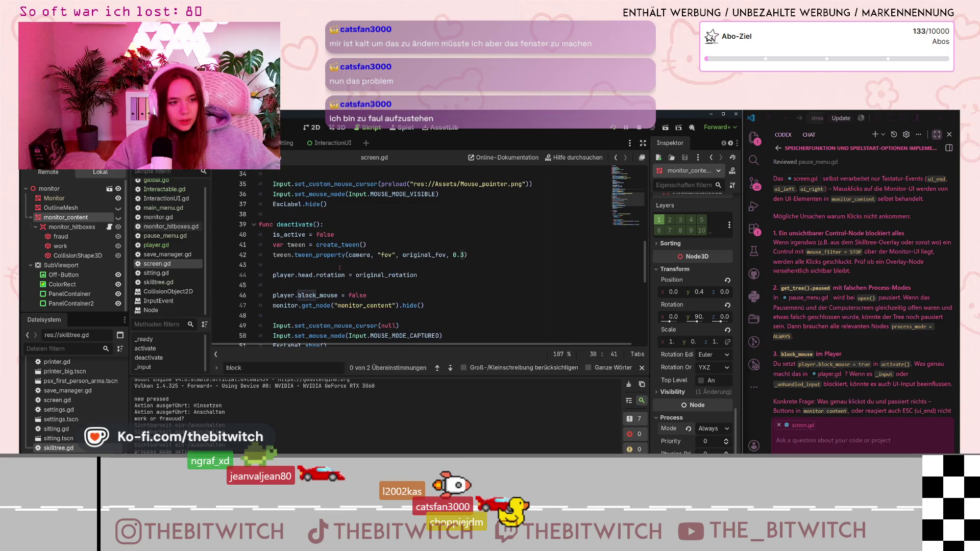
scroll(340, 267, "down", 1)
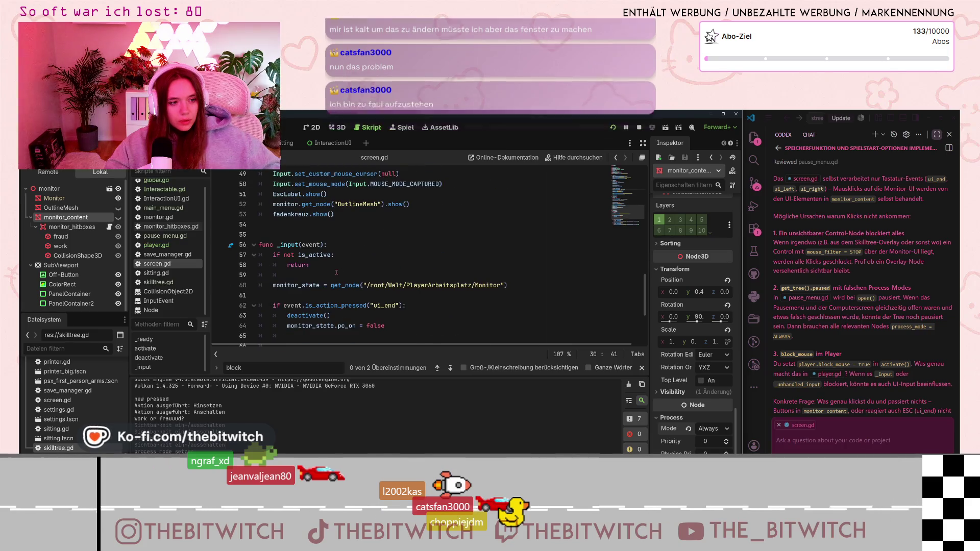
scroll(335, 272, "down", 8)
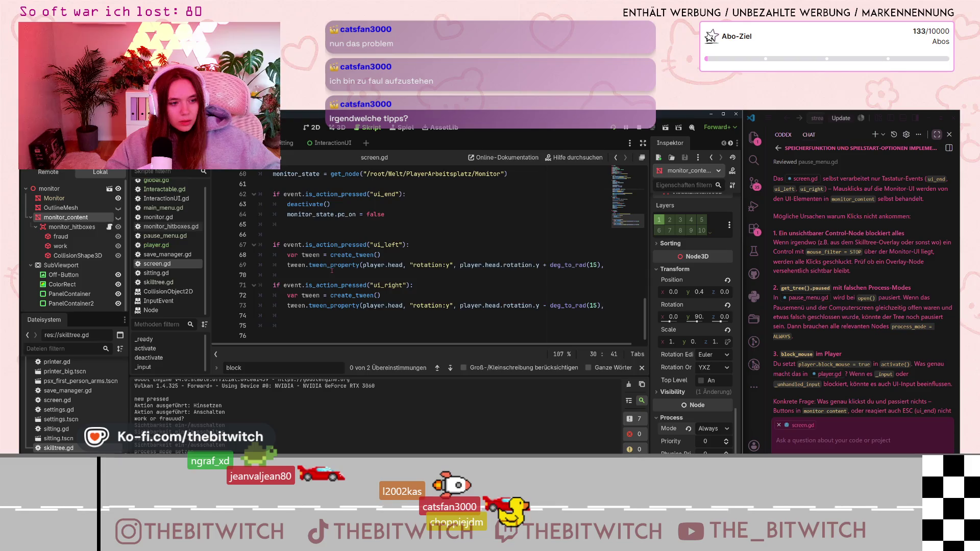
scroll(332, 271, "up", 1)
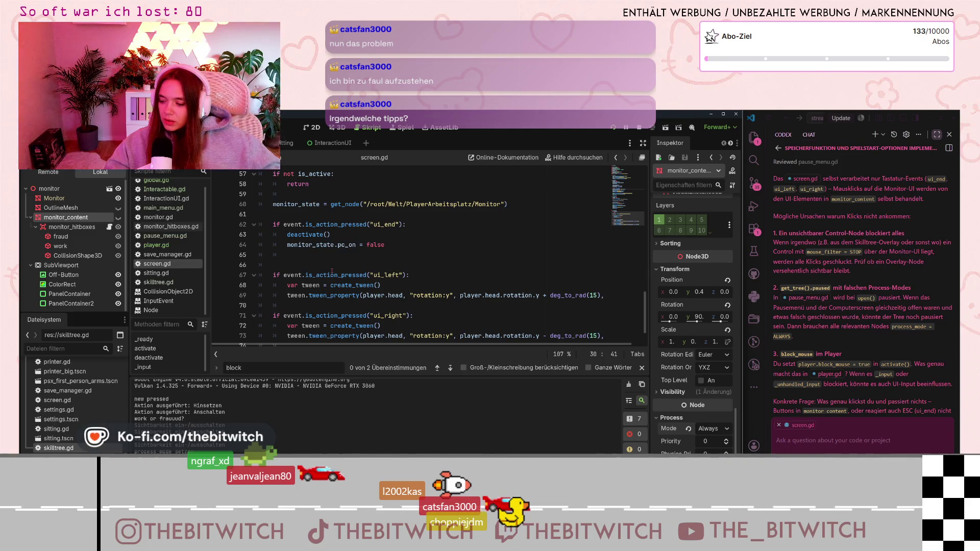
mouse_move(313, 271)
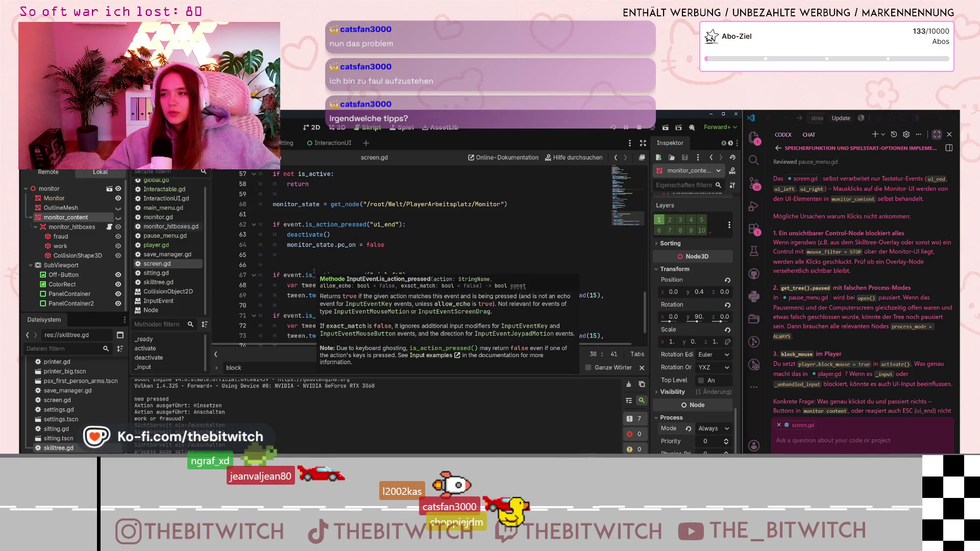